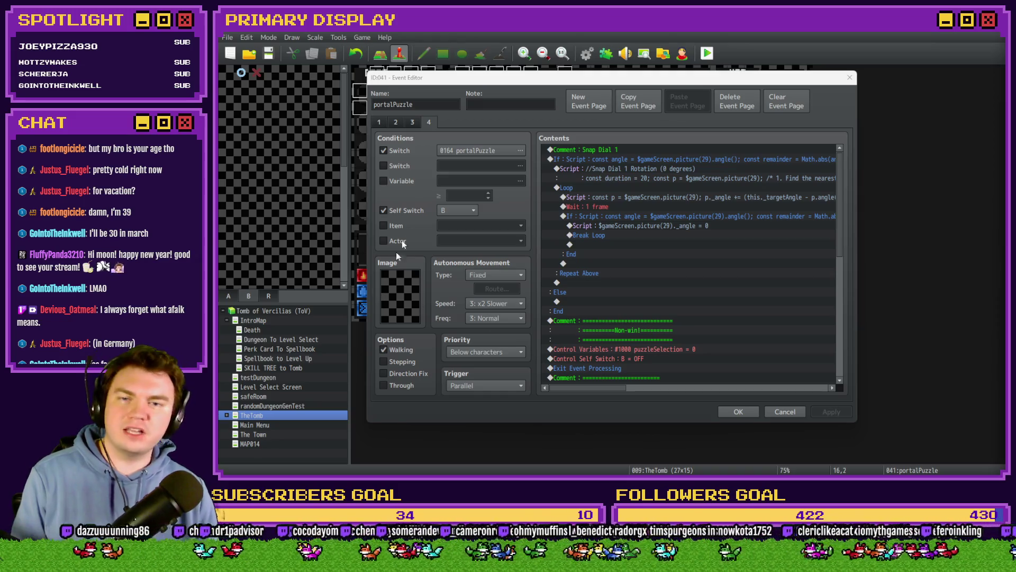
- Copy the outer Snap Dial 1 If block and paste it under the Else branch
click(573, 178)
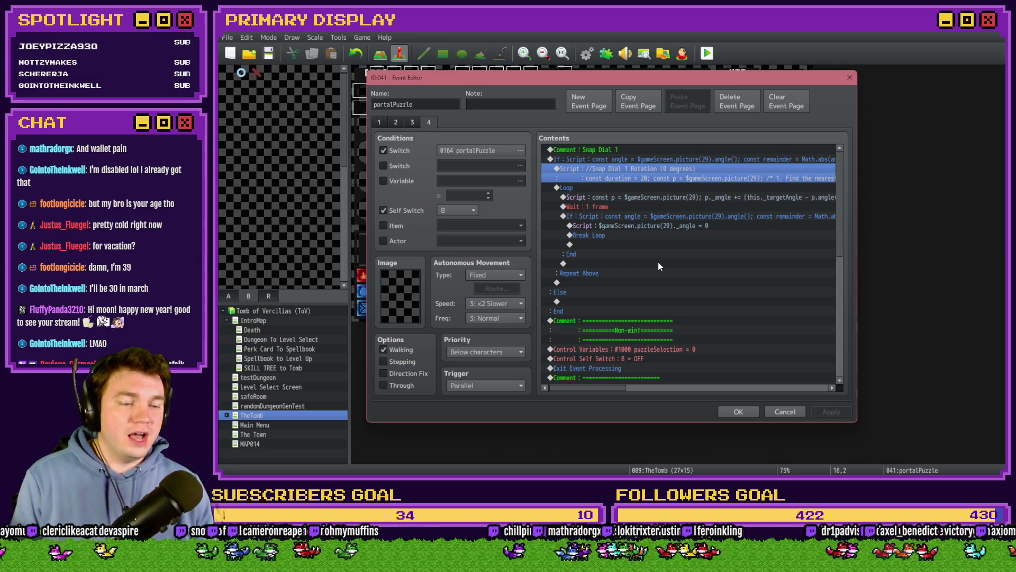
click(651, 159)
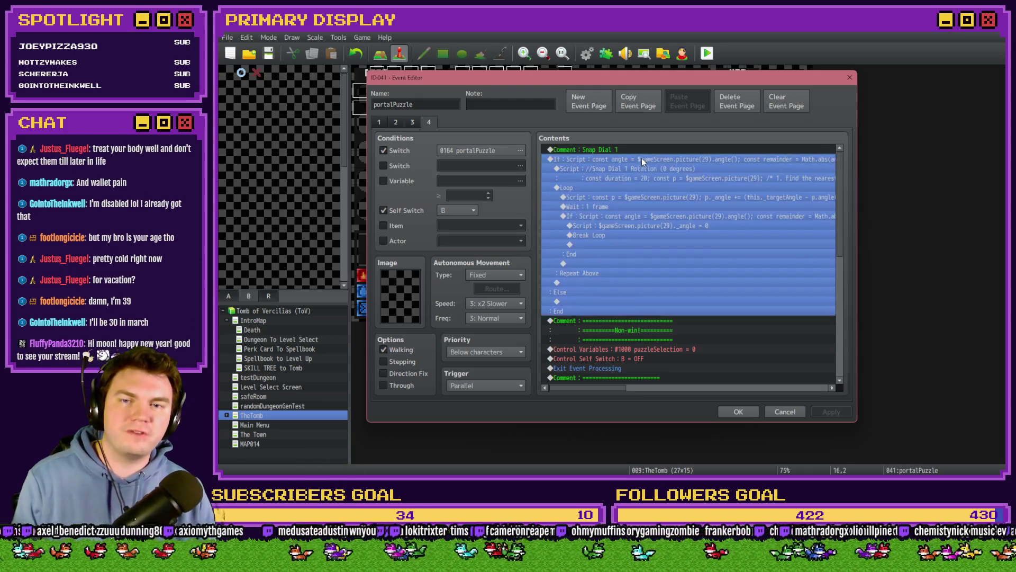
click(641, 168)
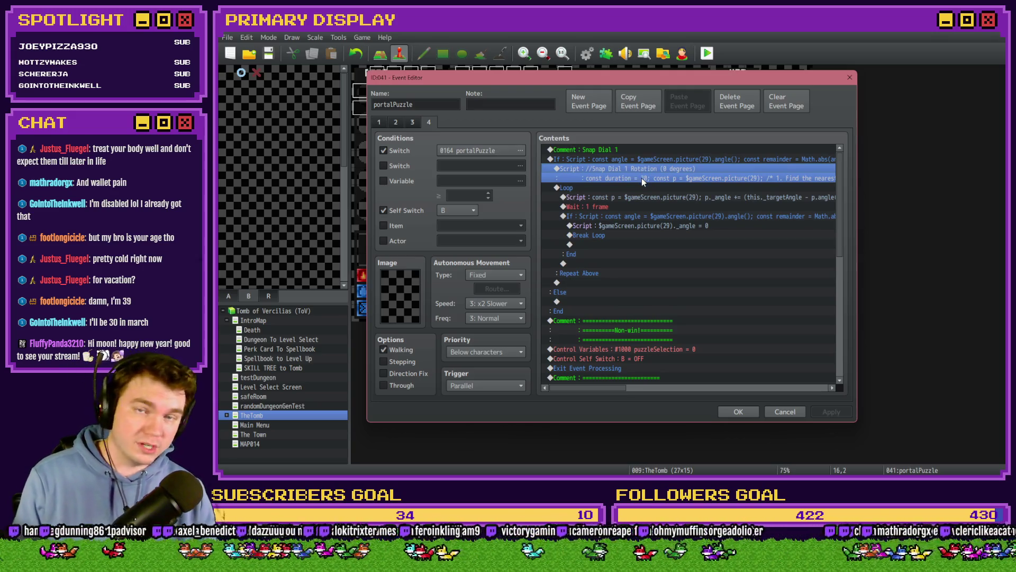
click(649, 159)
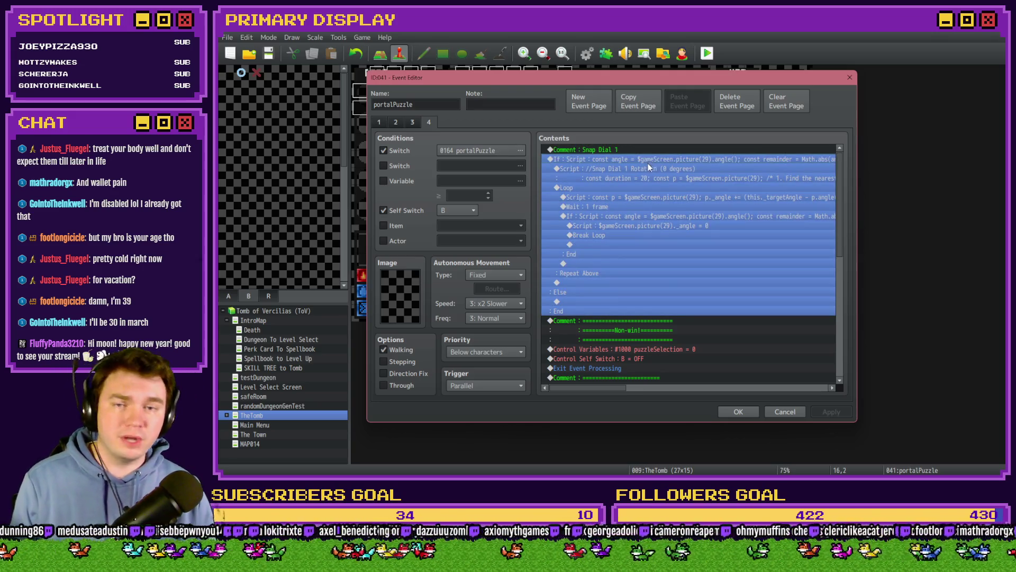
click(648, 168)
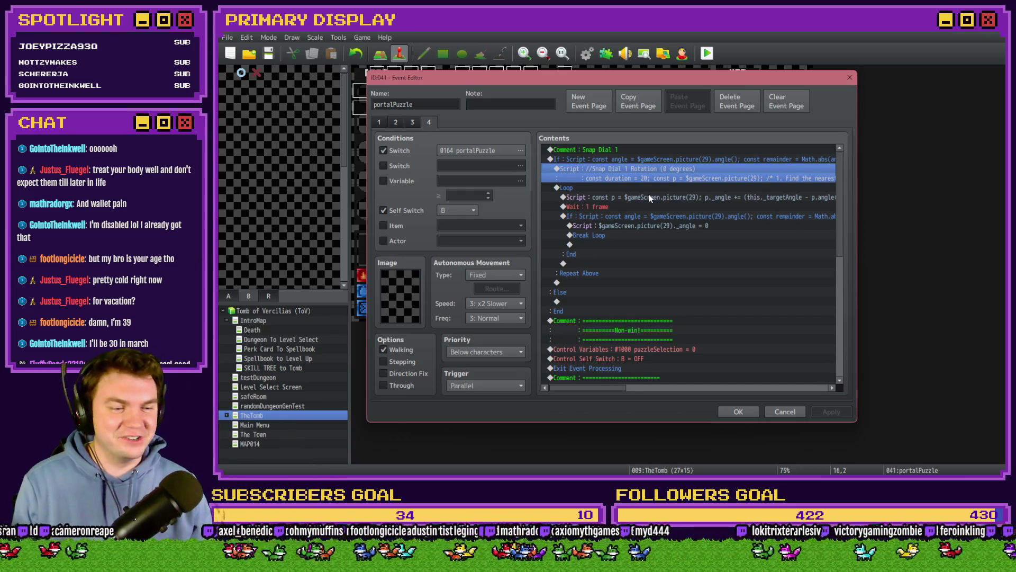
click(671, 159)
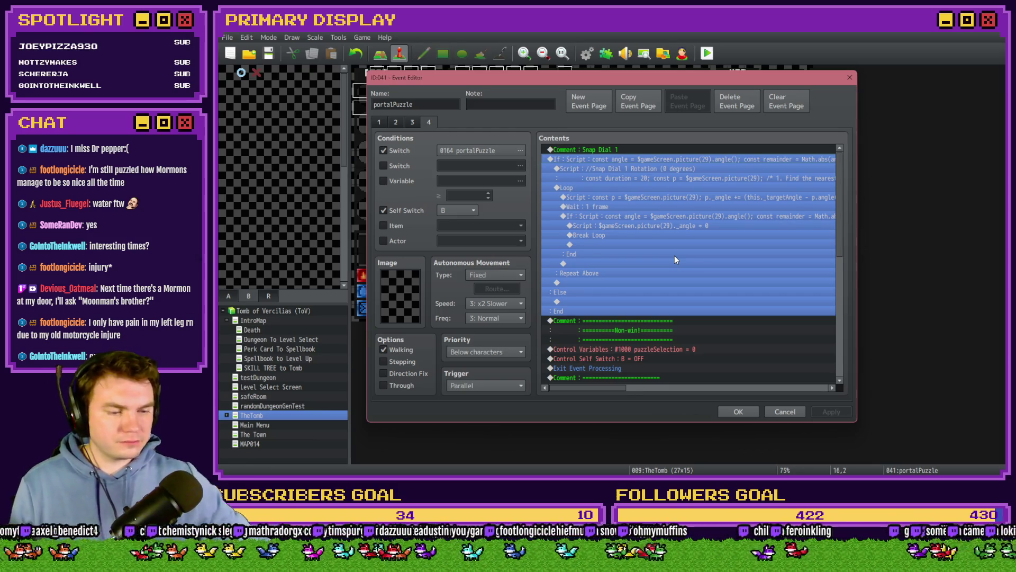
click(679, 157)
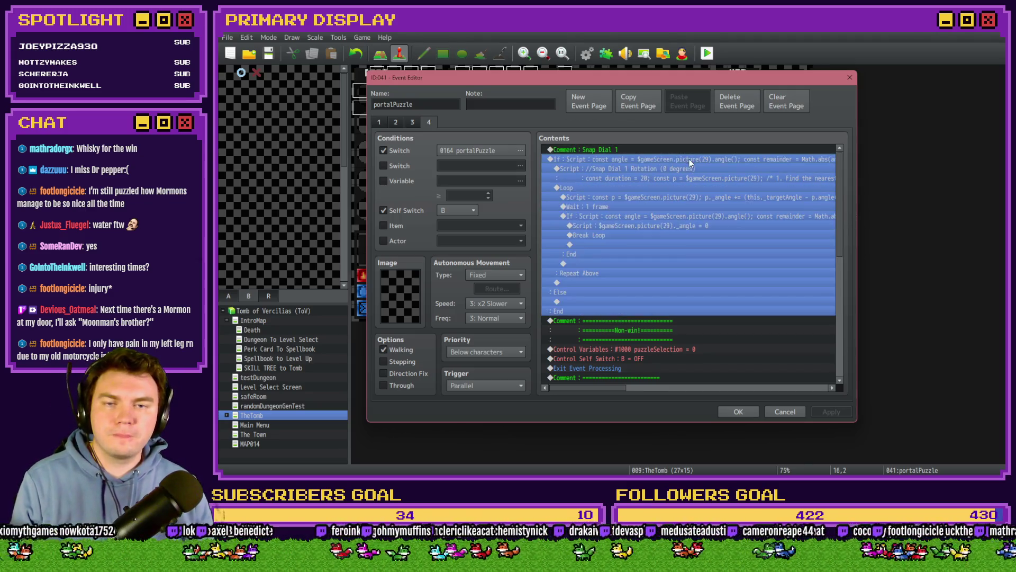
mouse_move(616, 387)
mouse_down()
mouse_move(677, 383)
mouse_move(587, 383)
mouse_up()
click(658, 218)
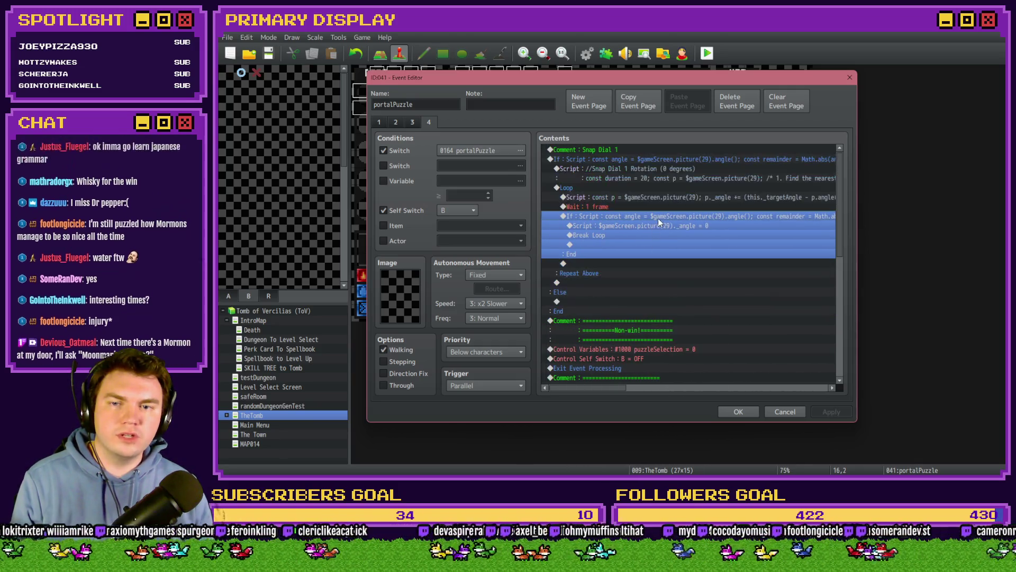
click(635, 159)
key(ctrl+c)
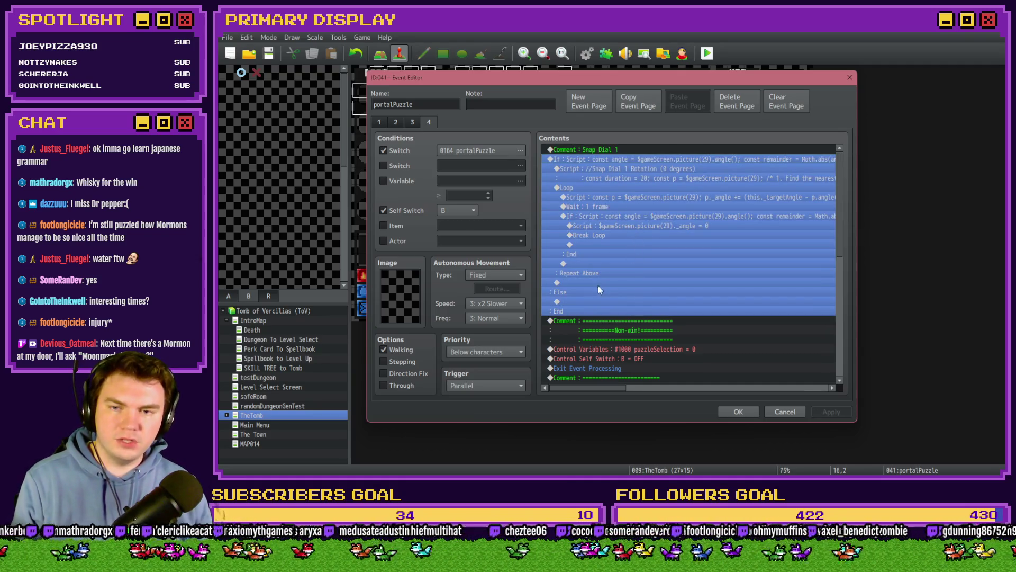
click(603, 301)
key(ctrl+v)
- In the pasted If condition, change the 45 threshold to 135
double_click(649, 227)
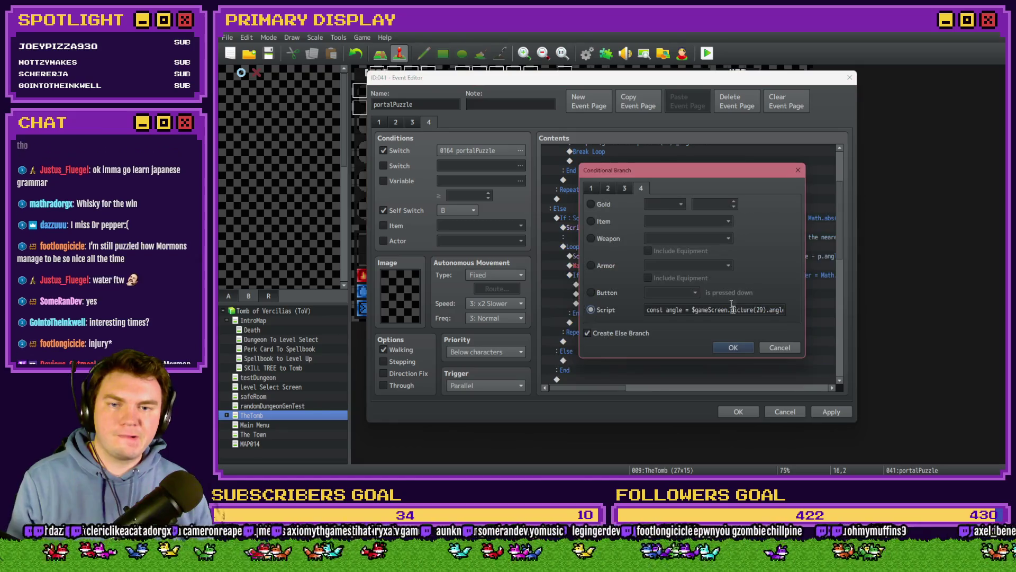
drag(651, 310, 799, 311)
click(719, 310)
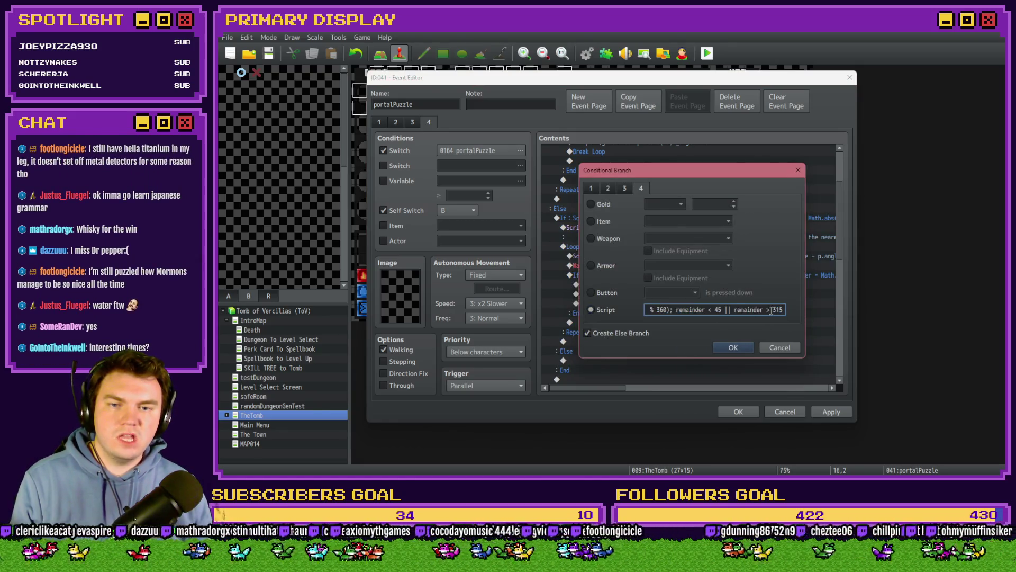
double_click(718, 309)
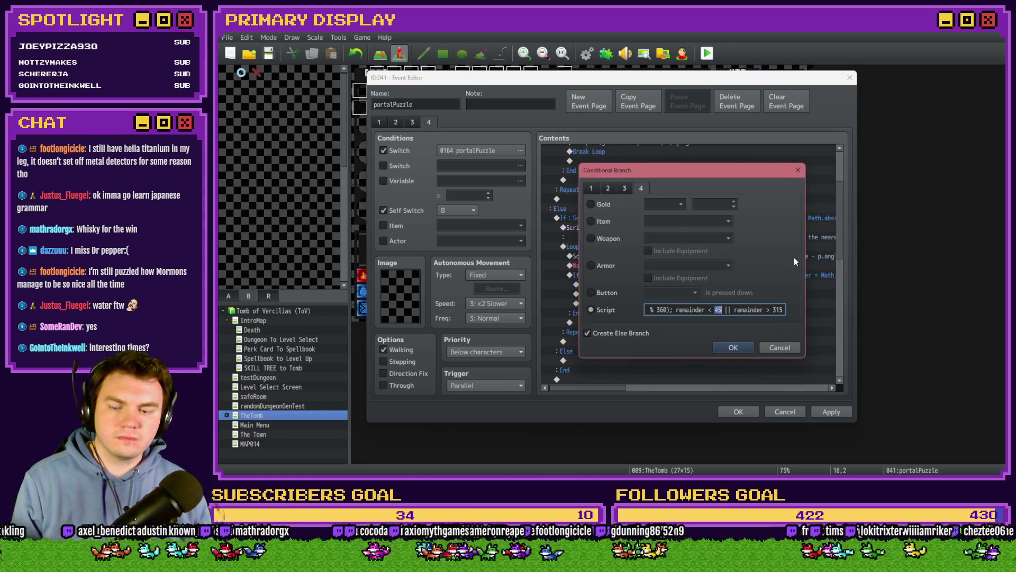
key(alt+Tab)
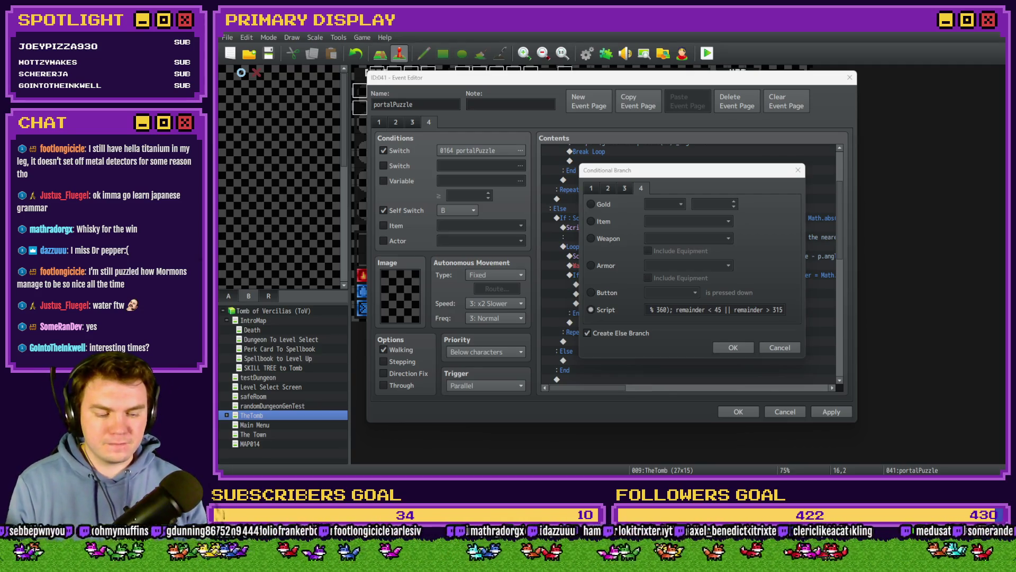
double_click(719, 312)
text(135)
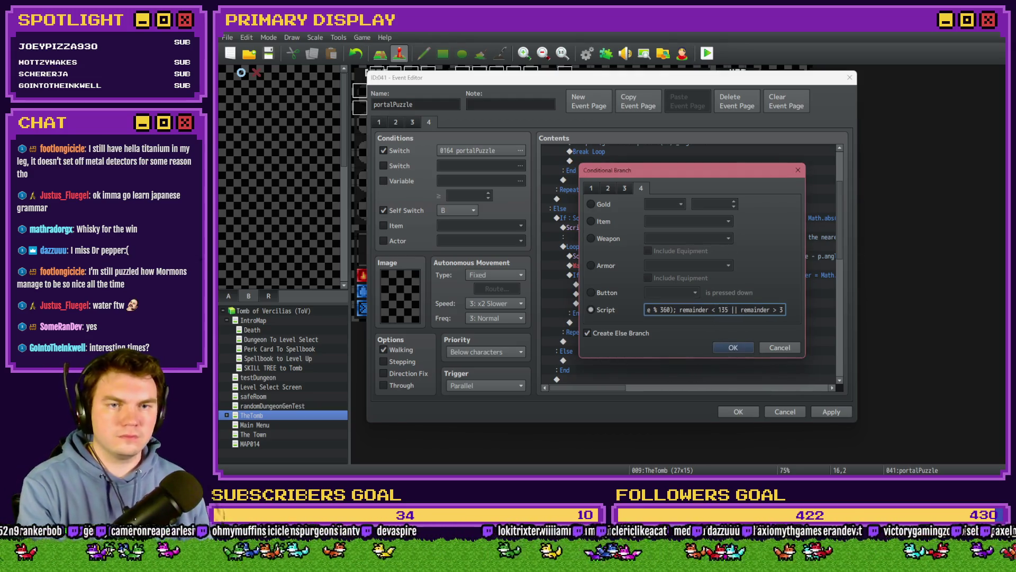
key(alt+Tab)
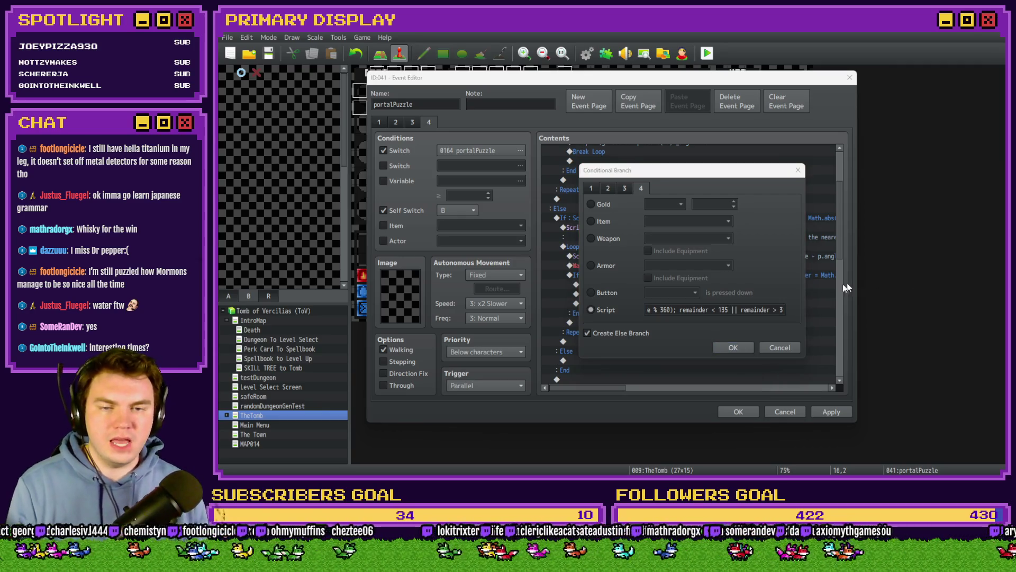
- Change the condition's 315 threshold to 45 and confirm the branch
key(alt+Tab)
drag(783, 309, 749, 309)
key(alt+Tab)
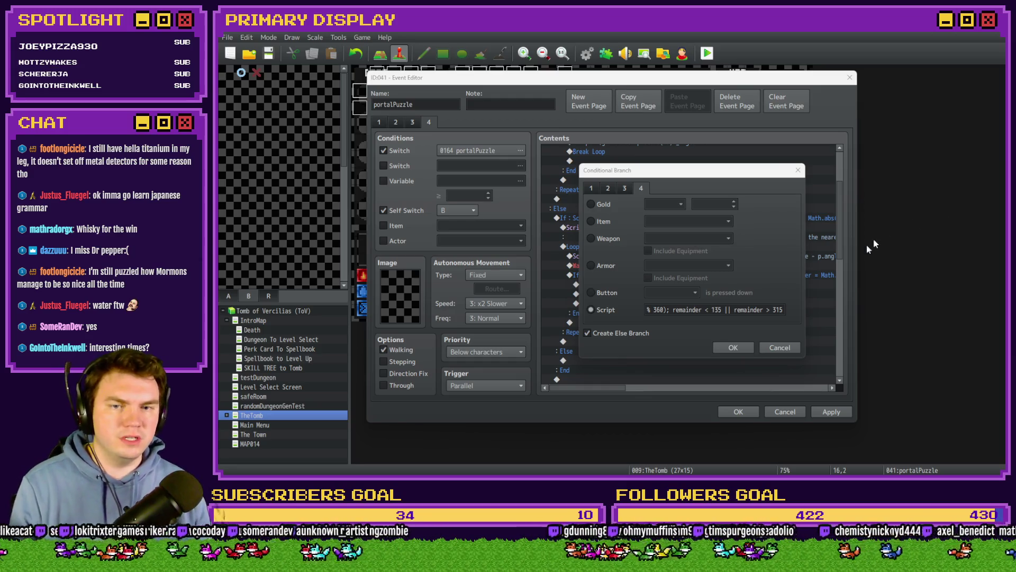
double_click(780, 313)
text(45)
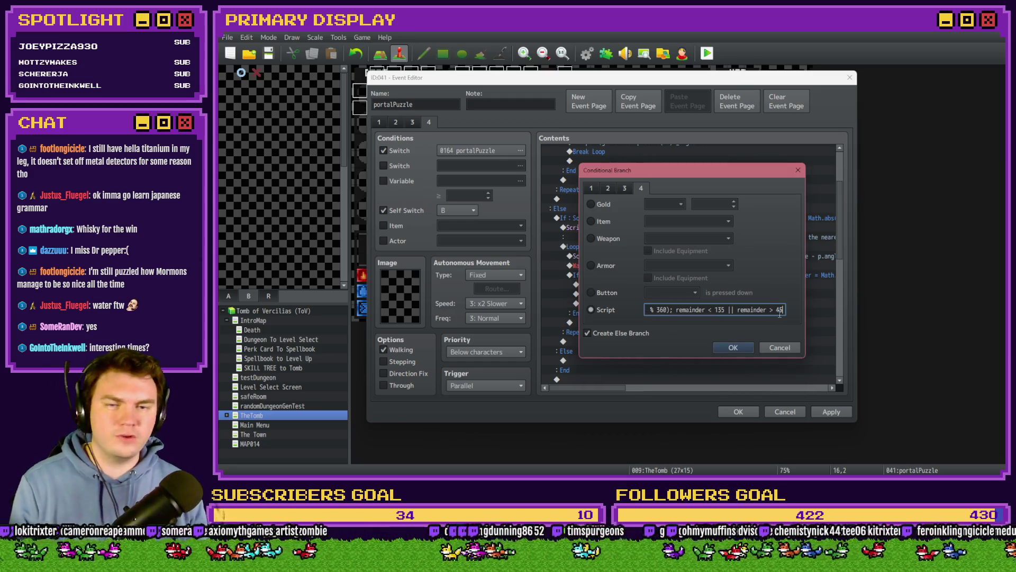
click(732, 348)
click(624, 227)
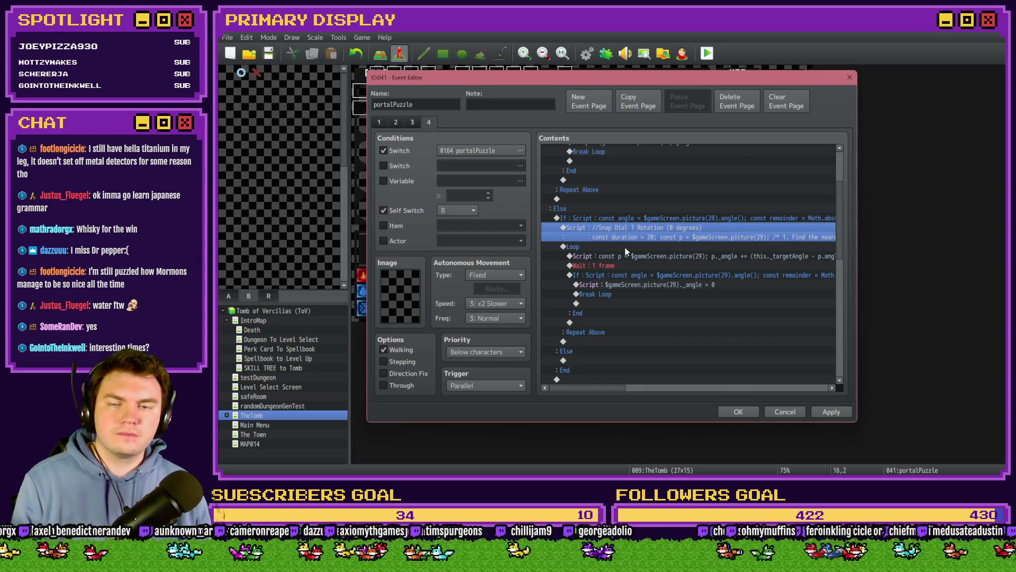
- Change the degree value in the rotation script's comment from 0 to 90
key(Return)
double_click(640, 203)
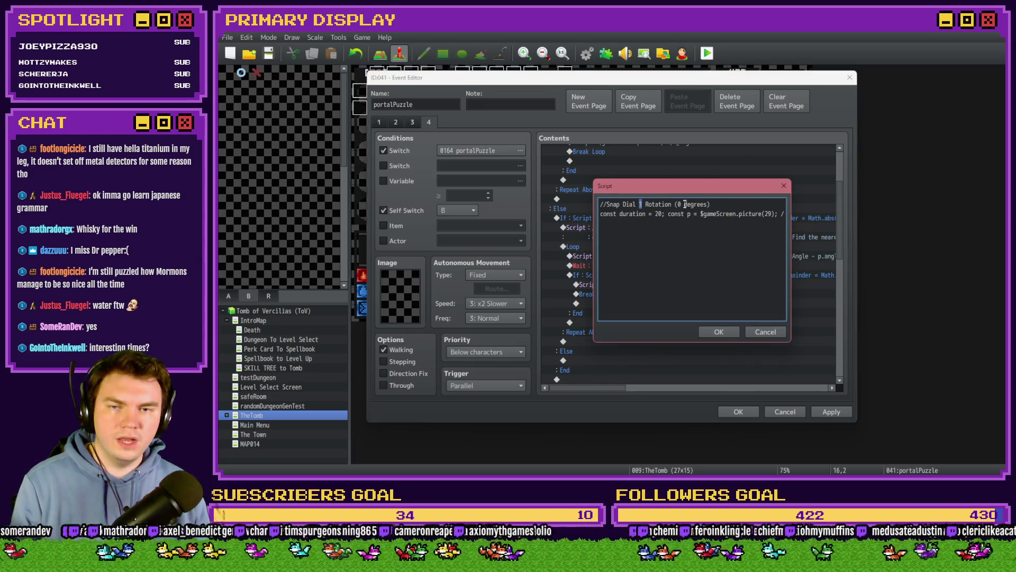
click(681, 204)
key(BackSpace)
text(90)
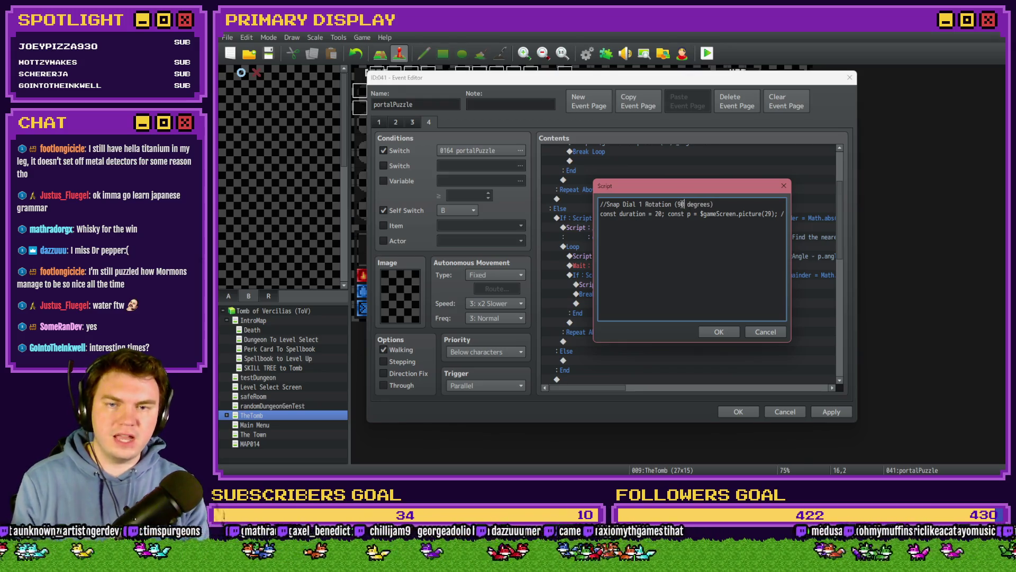
key(ctrl+Return)
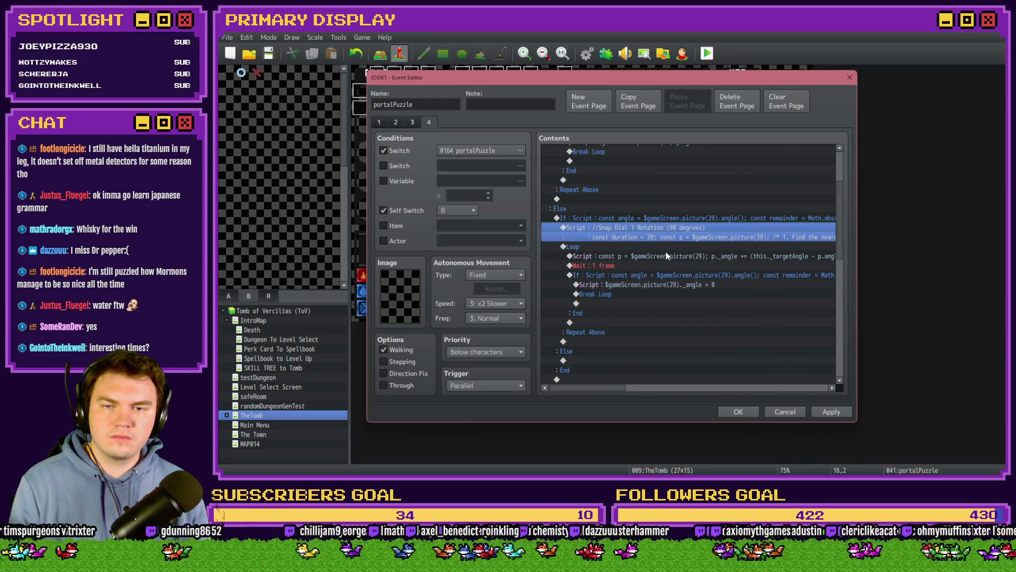
- Reopen the Snap Dial 1 rotation script and read through its target-angle rounding code
double_click(666, 256)
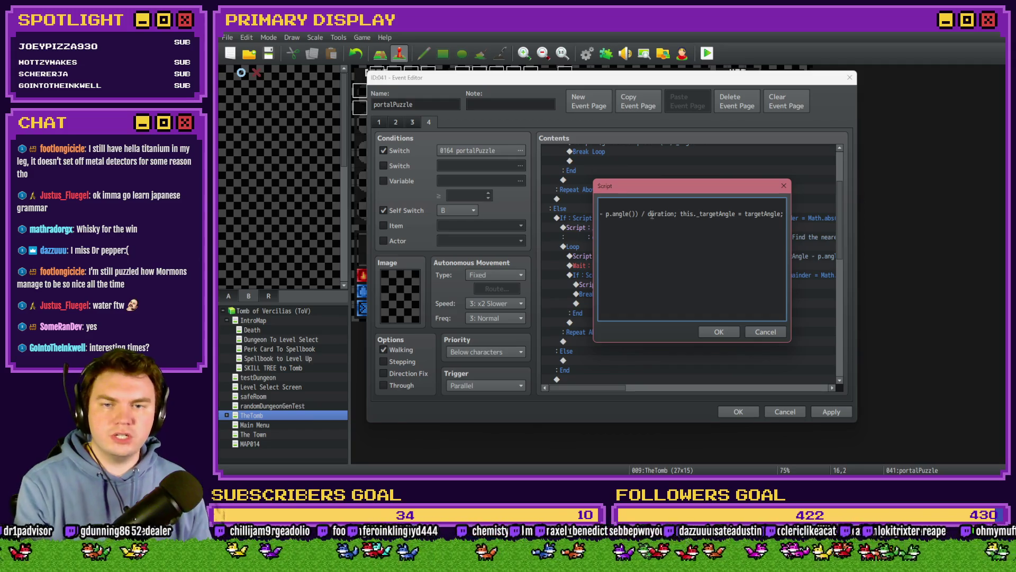
drag(652, 214, 537, 211)
click(666, 213)
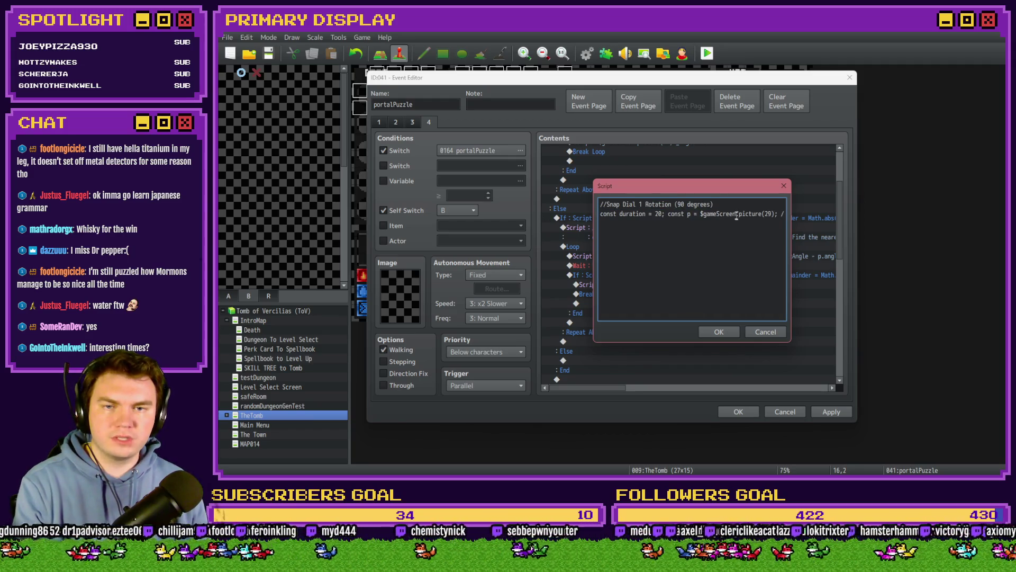
click(765, 218)
key(Right)
key(Right)
key(Right)
key(Right)
key(Right)
key(Right)
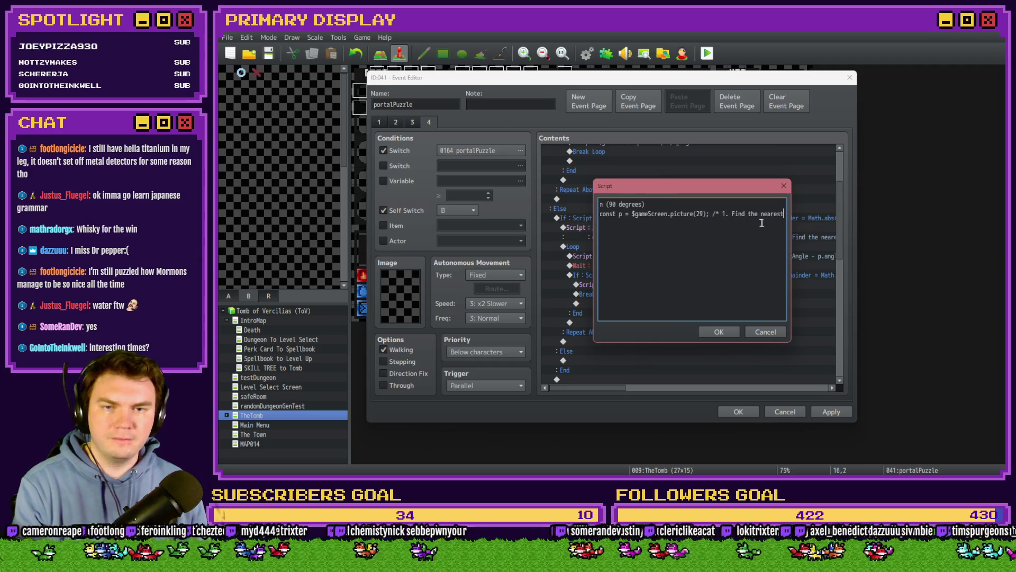
key(Right)
key(Right)
key(Right)
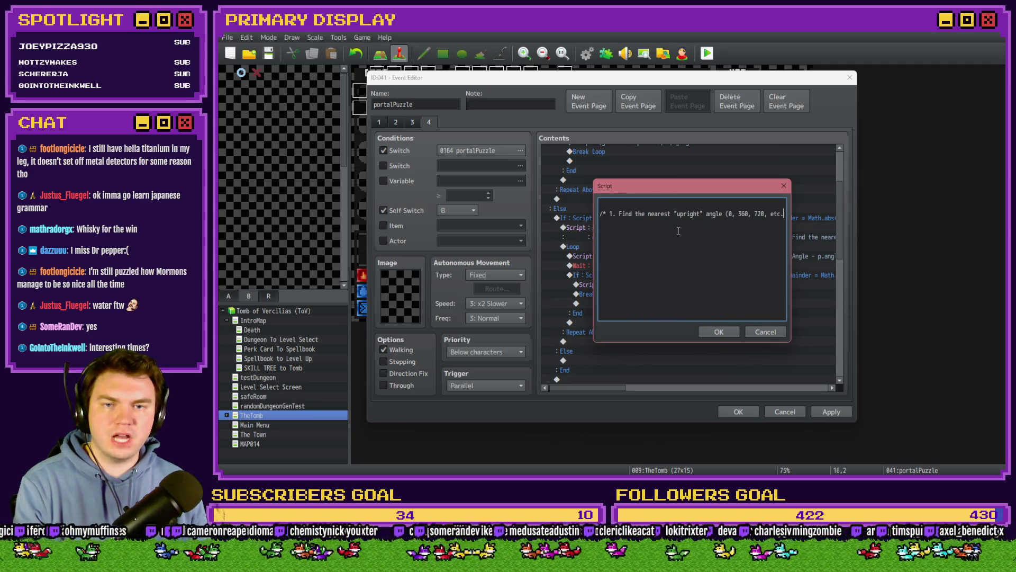
key(Right)
key(Right)
key(Right)
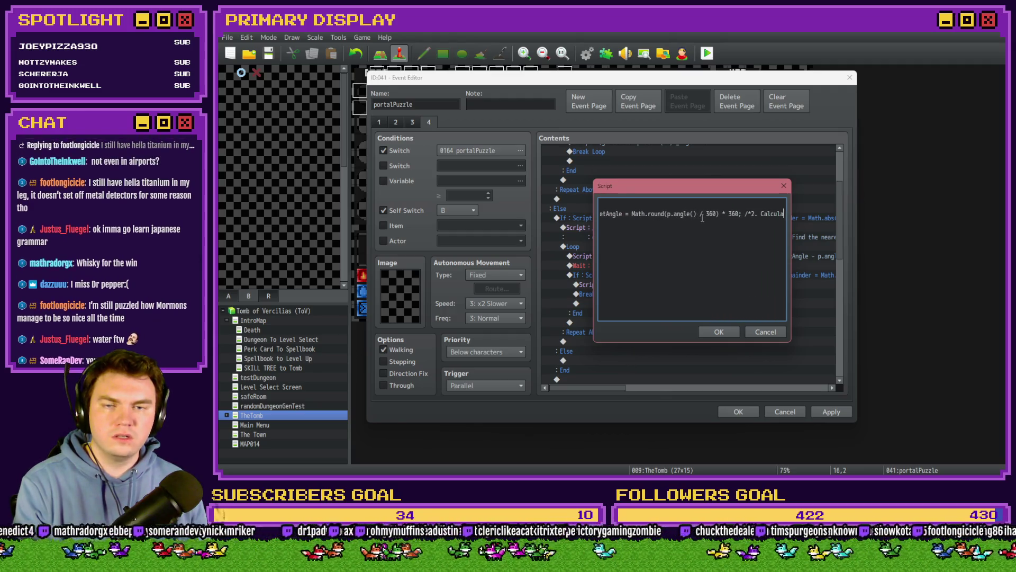
key(Right)
key(Right)
key(Right)
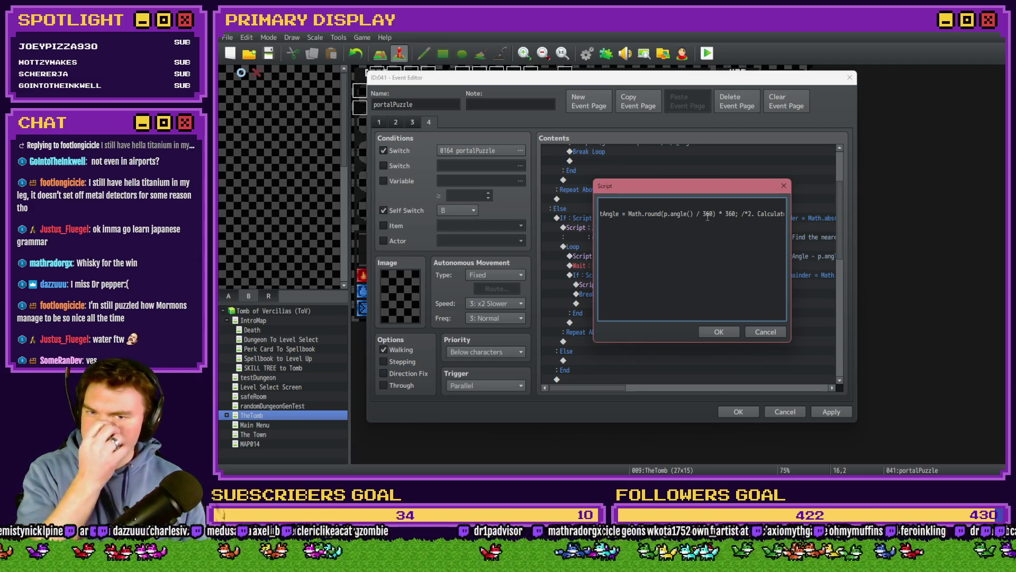
key(Right)
key(Right)
key(Right)
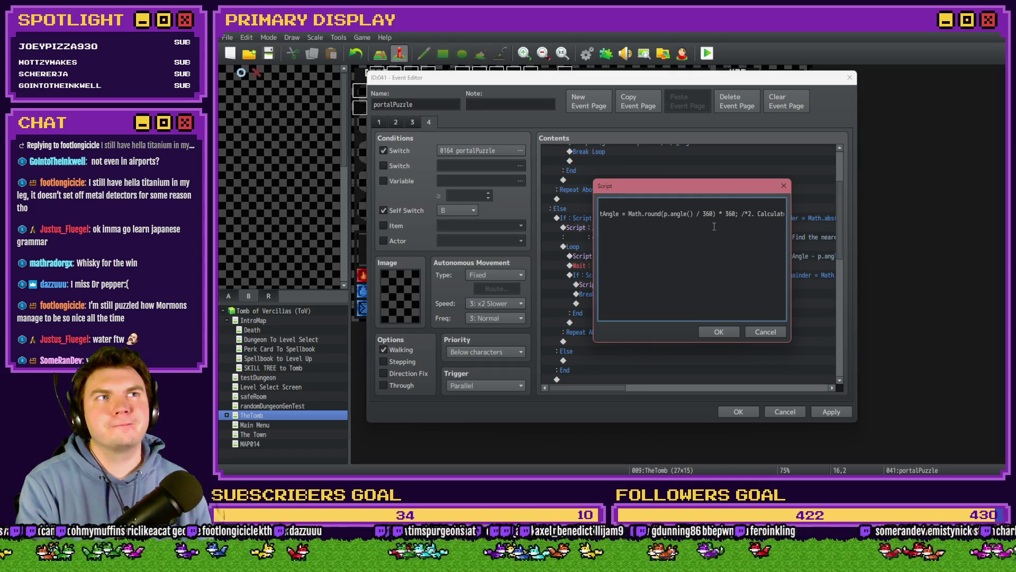
- Replace both 360 values in the snap rounding formula with 90 and save the script
double_click(707, 214)
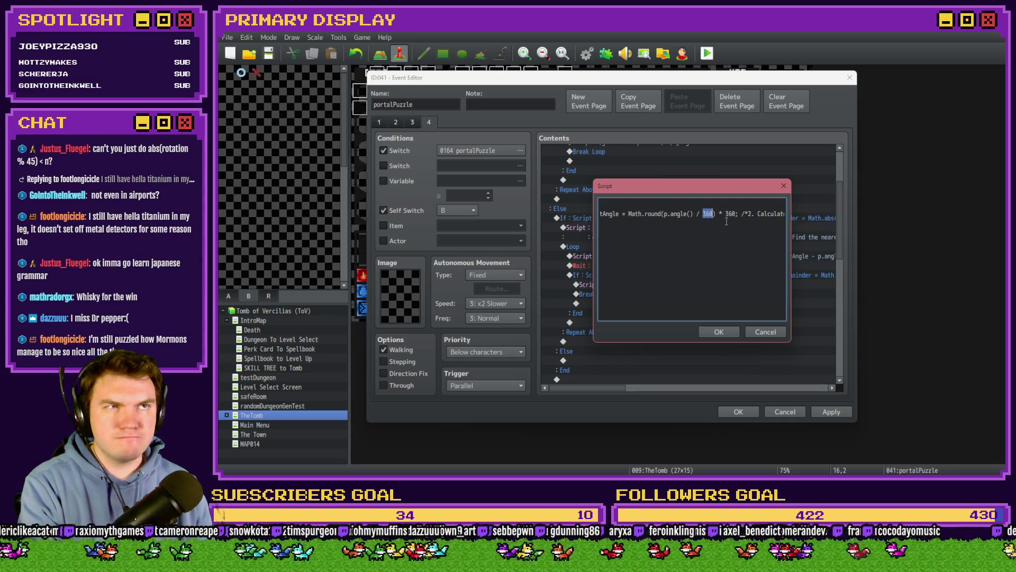
text(90)
double_click(727, 214)
text(90)
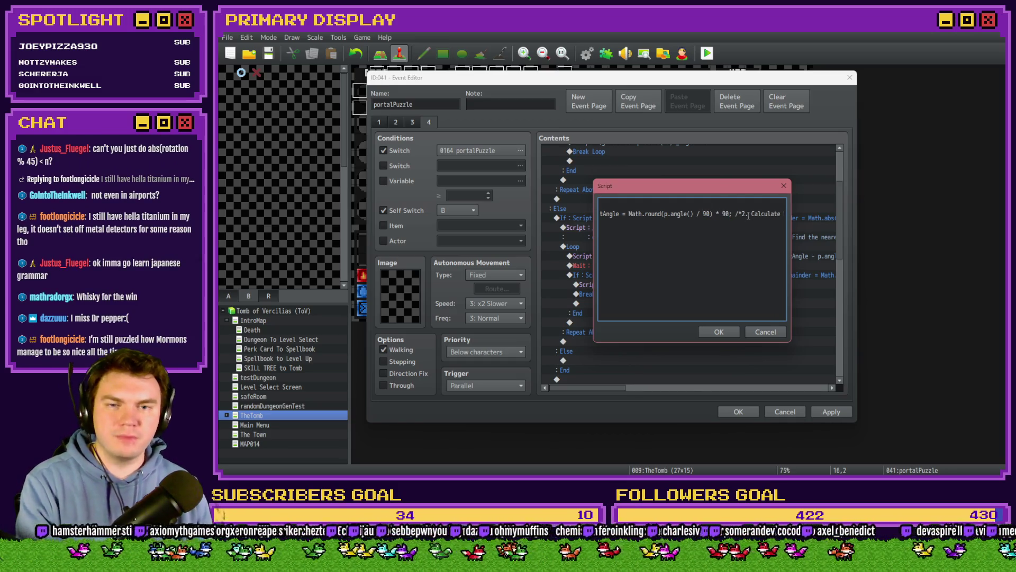
key(Right)
key(Right)
key(Right)
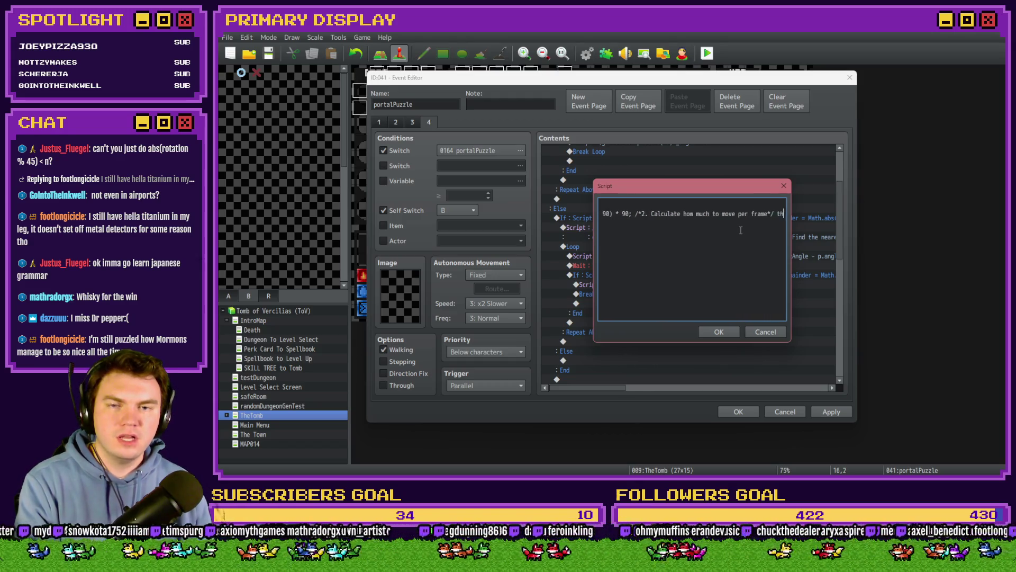
key(Right)
key(Right)
key(Right)
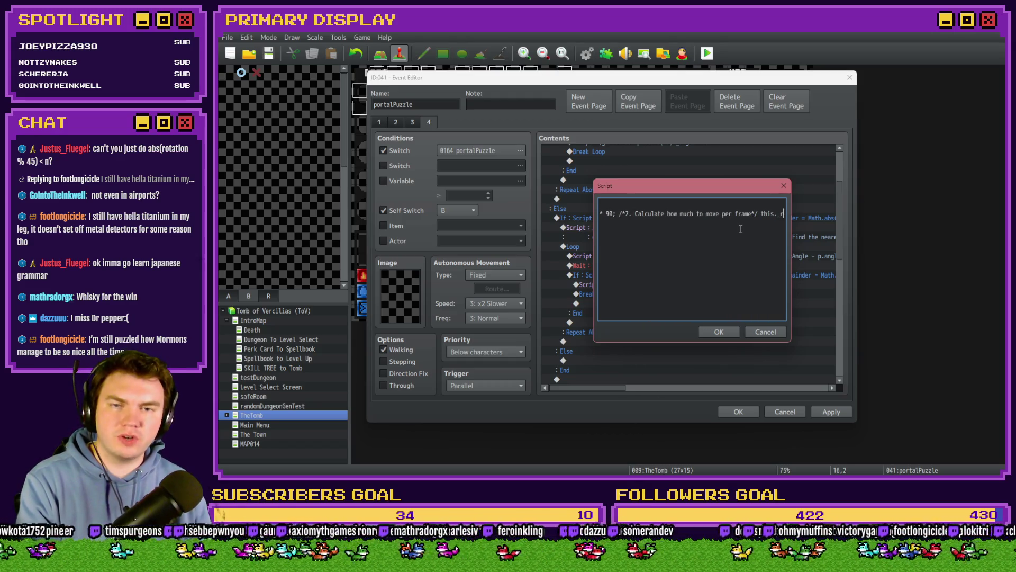
key(Right)
key(Right)
key(Right)
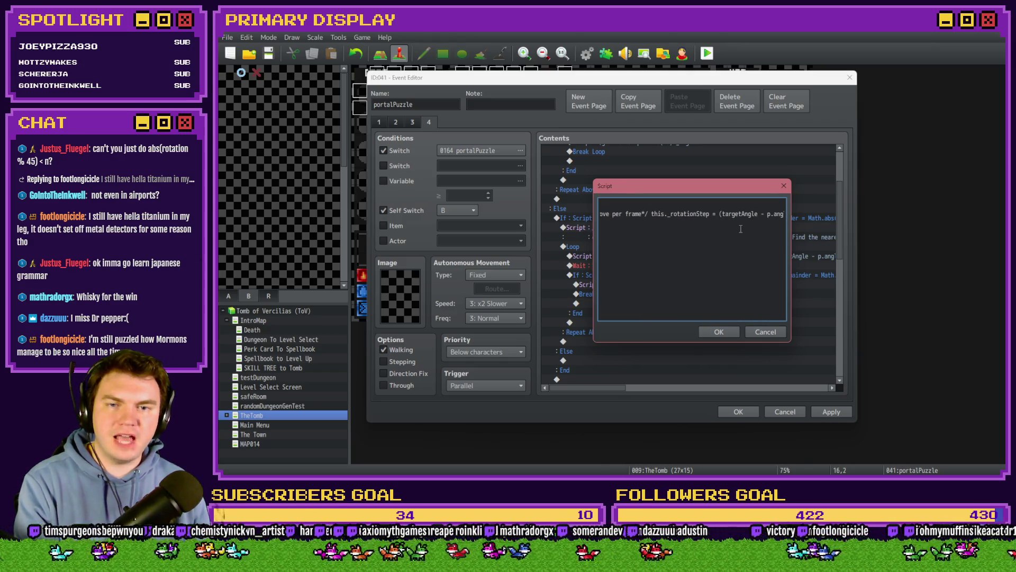
key(Right)
key(Right)
key(Right)
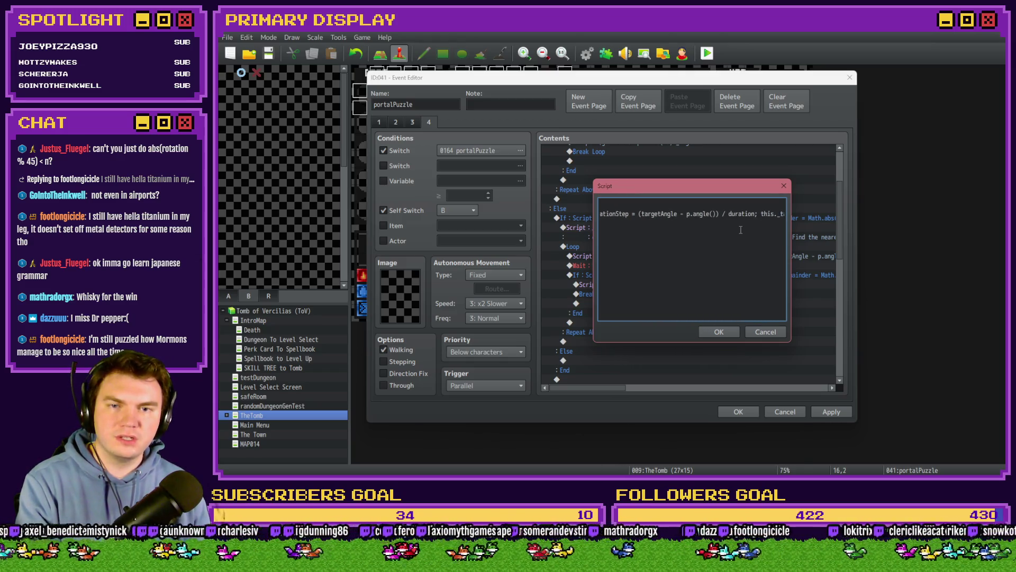
click(731, 332)
- Review the loop's per-frame rotation script and close it unchanged
double_click(641, 253)
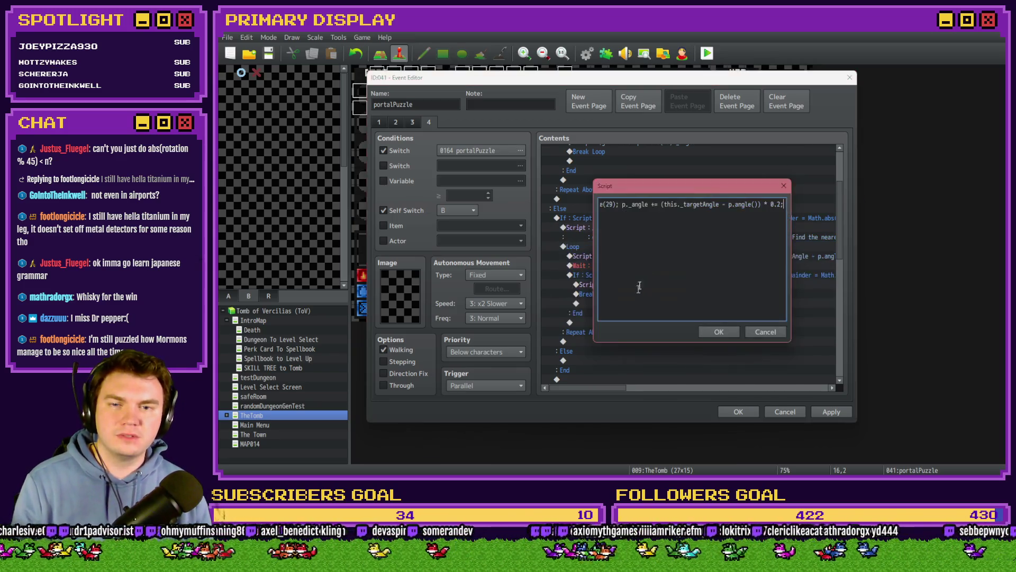
drag(783, 204, 588, 200)
click(691, 204)
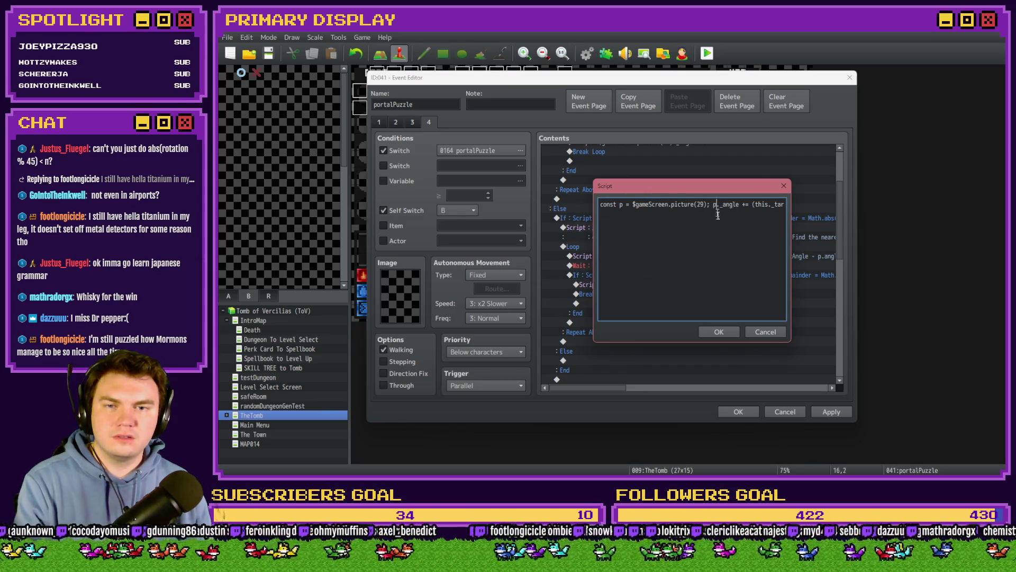
click(718, 214)
key(Right)
key(Right)
key(Right)
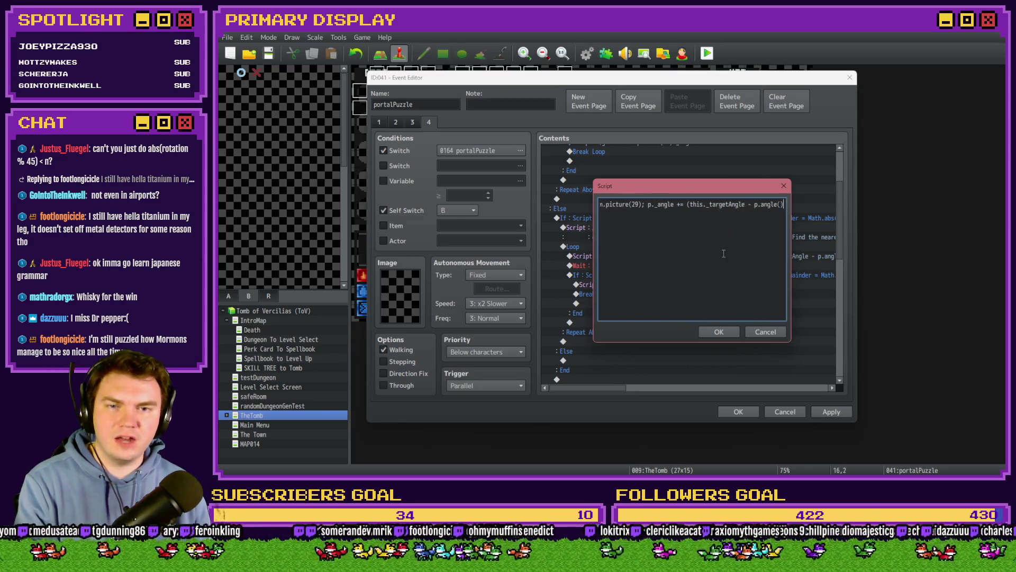
click(722, 332)
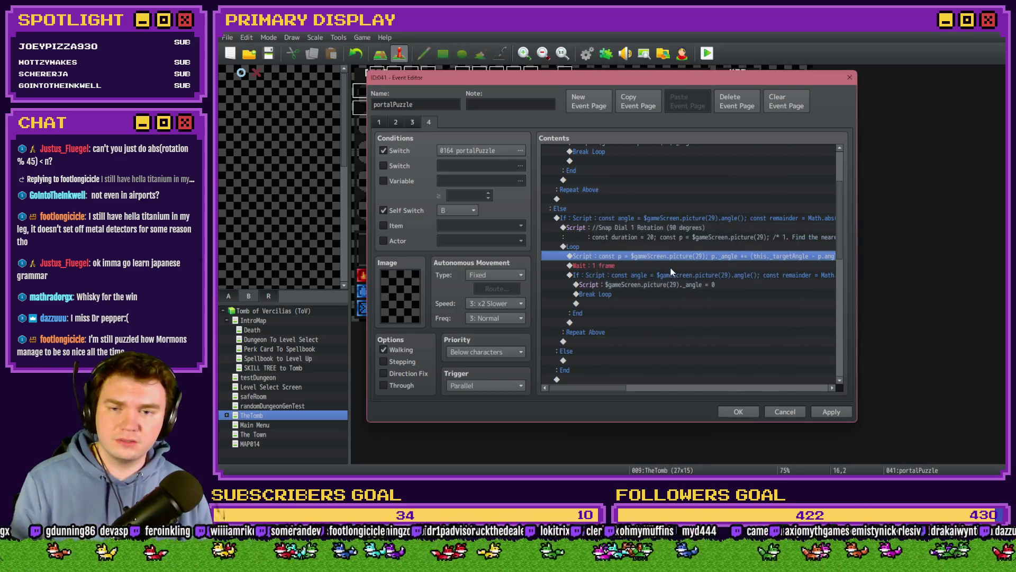
- Check the inner branch's remainder condition script and close it
double_click(671, 274)
click(700, 309)
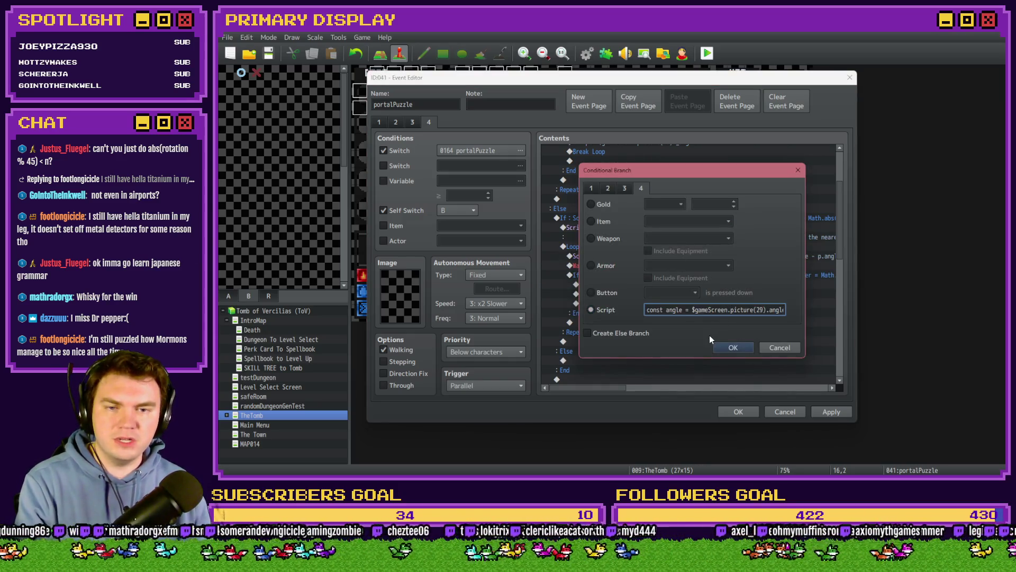
key(Right)
key(Right)
key(Right)
key(Right)
key(Right)
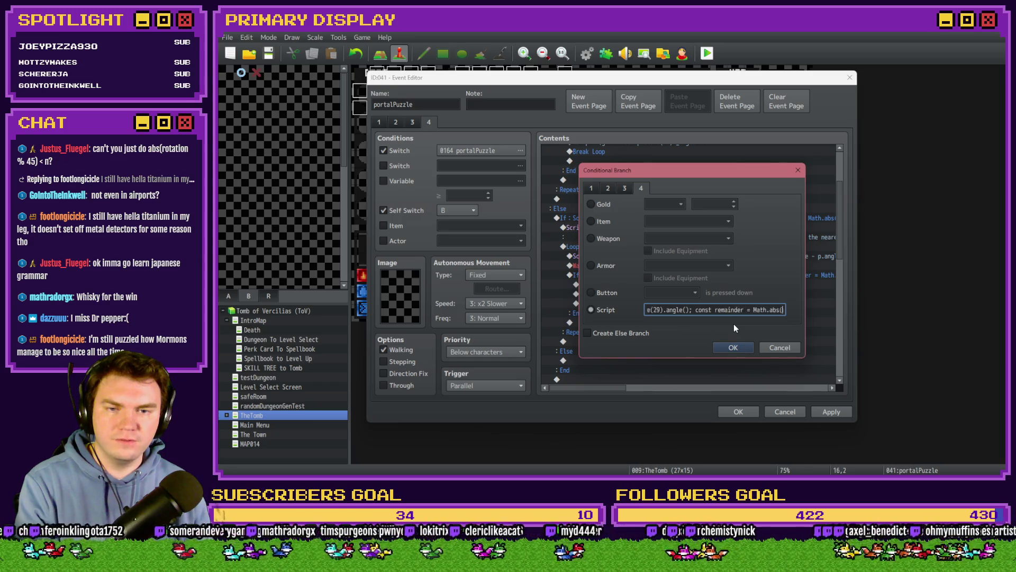
key(Right)
key(Right)
key(Right)
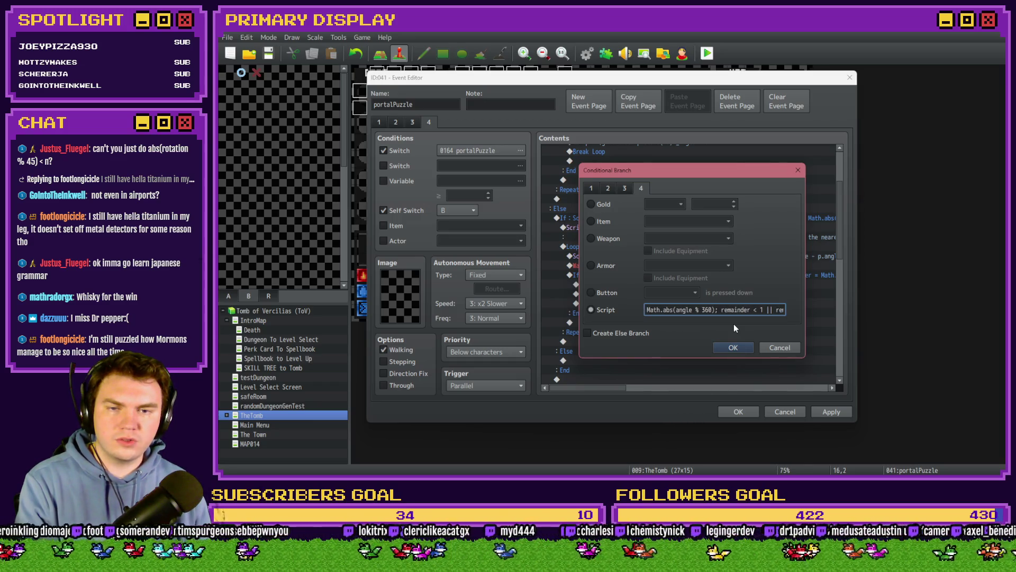
key(Right)
key(Right)
key(Right)
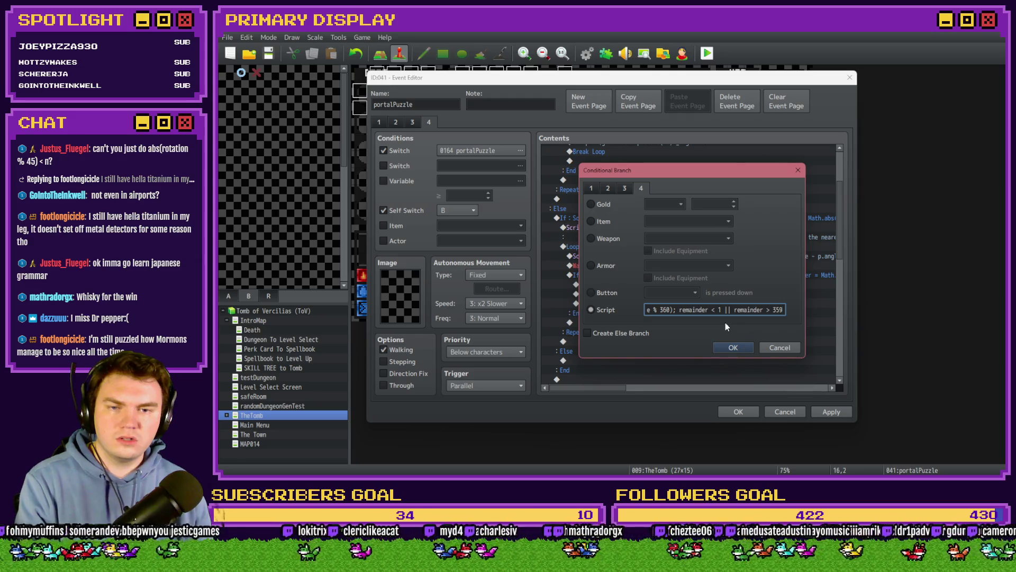
double_click(719, 309)
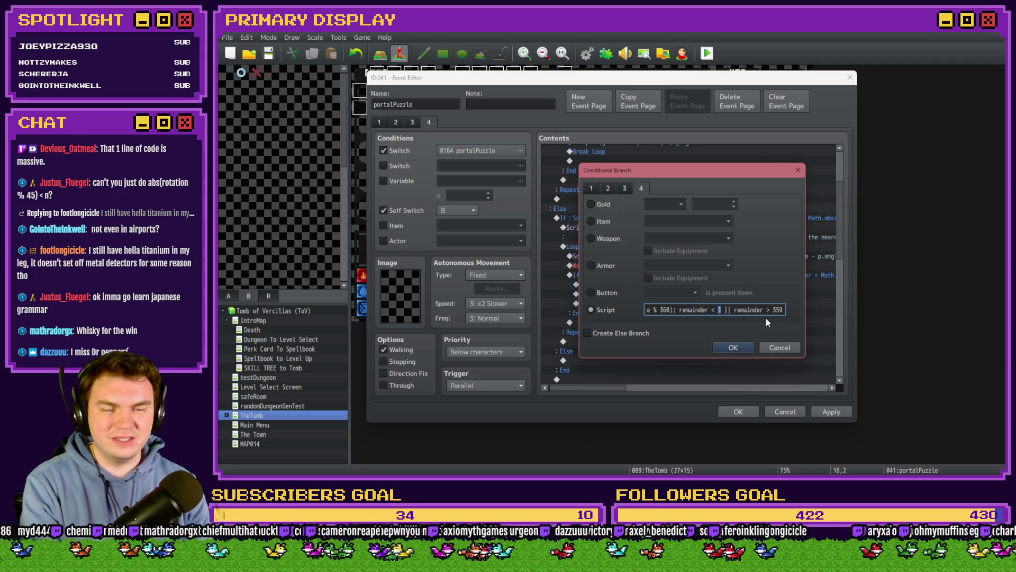
click(733, 347)
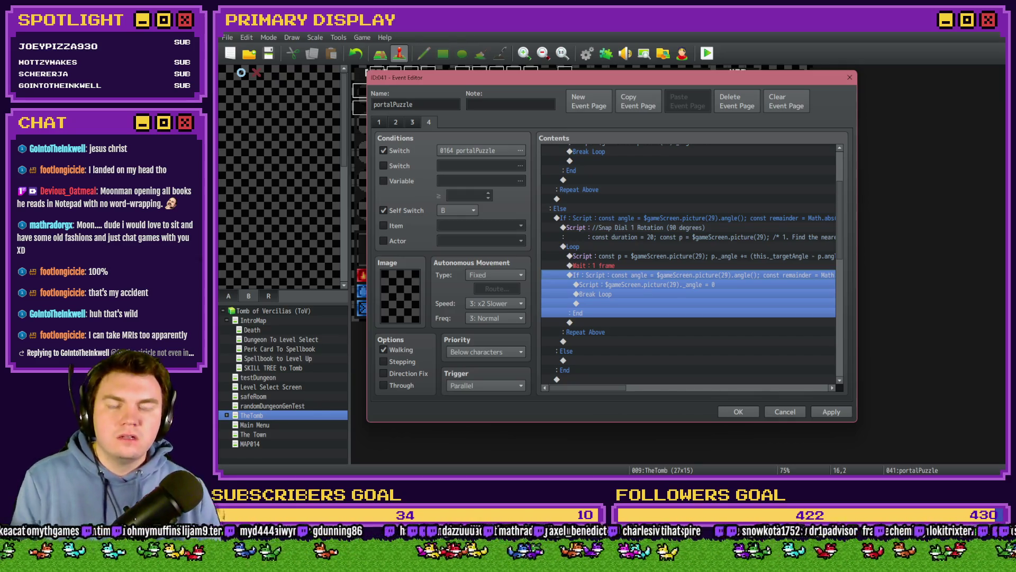
- Extend the outer branch condition with a 'remainder < 135' comparison
click(728, 295)
click(700, 275)
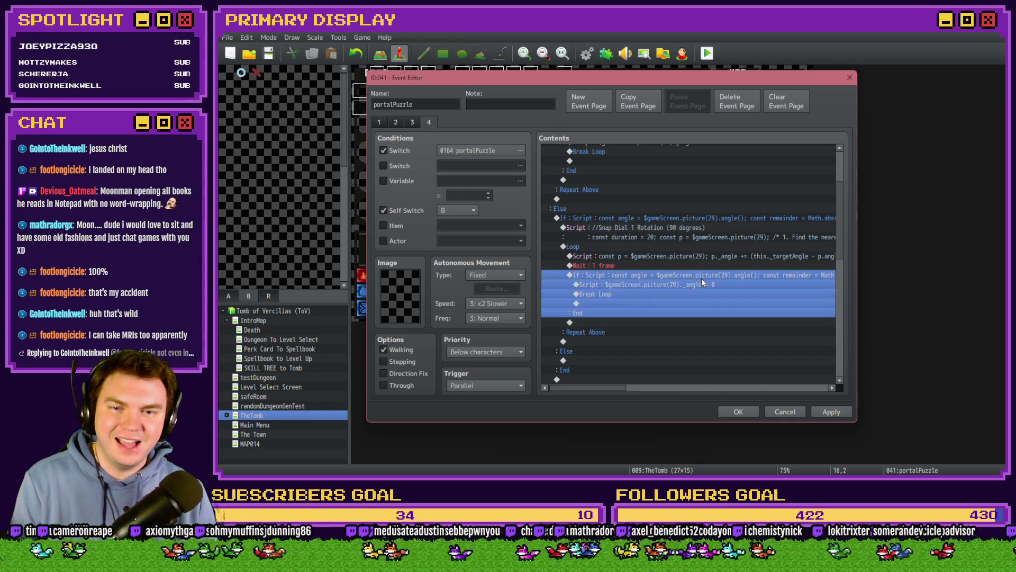
click(700, 228)
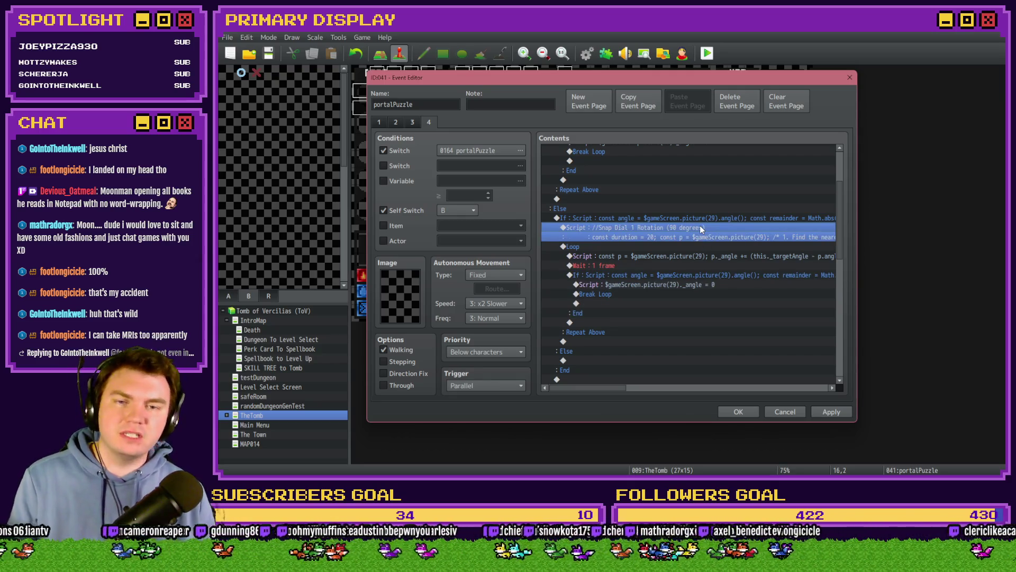
double_click(711, 219)
click(740, 310)
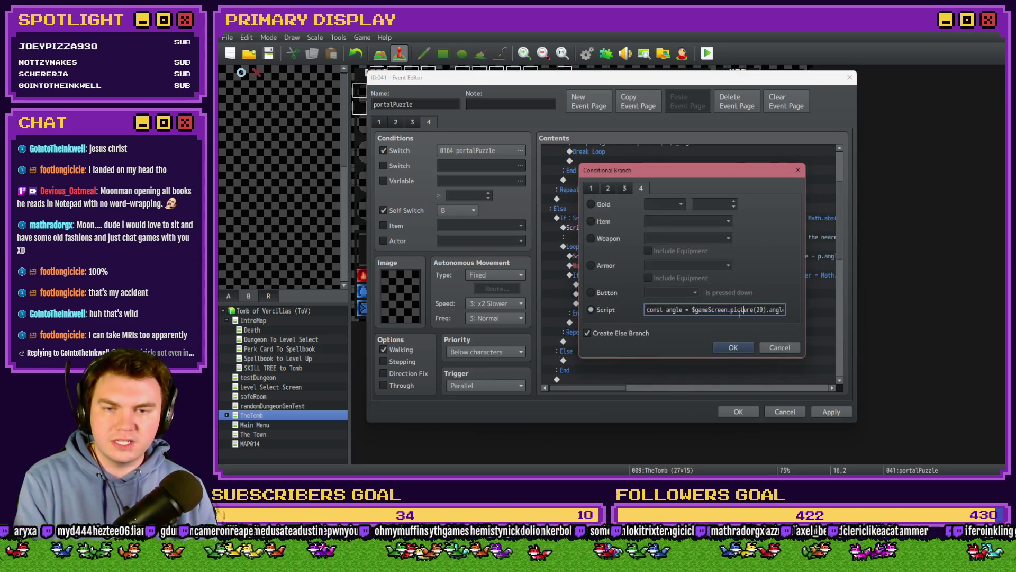
key(End)
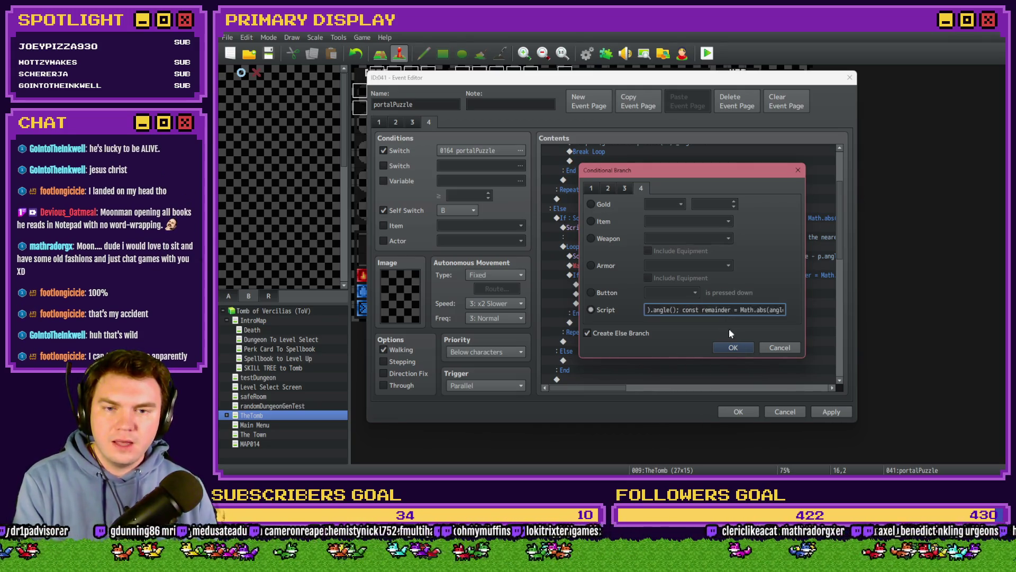
text(der < 135)
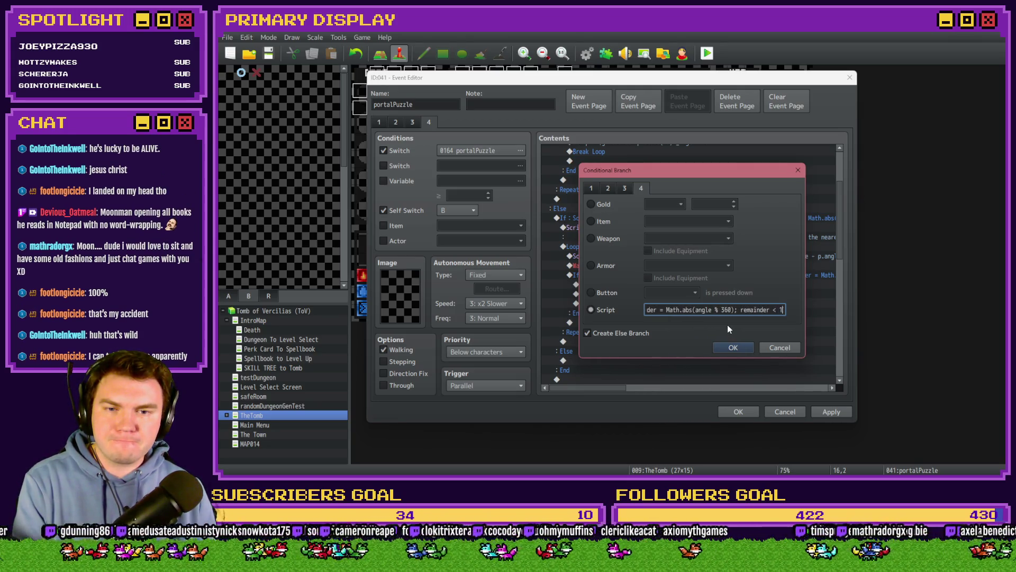
key(Left)
key(Left)
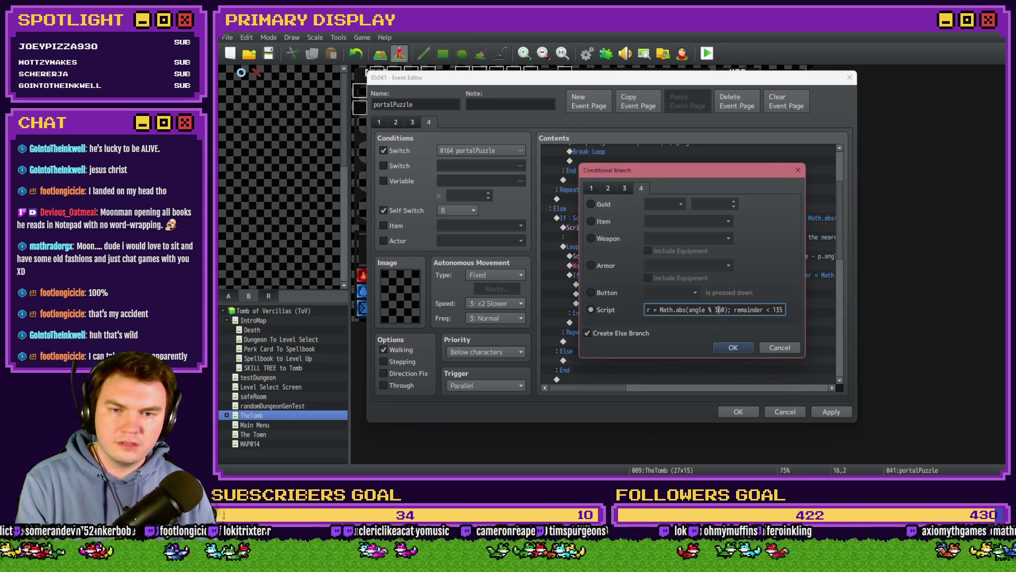
- Change the modulo to angle % 45, adjust the trailing || comparison, and confirm
double_click(720, 310)
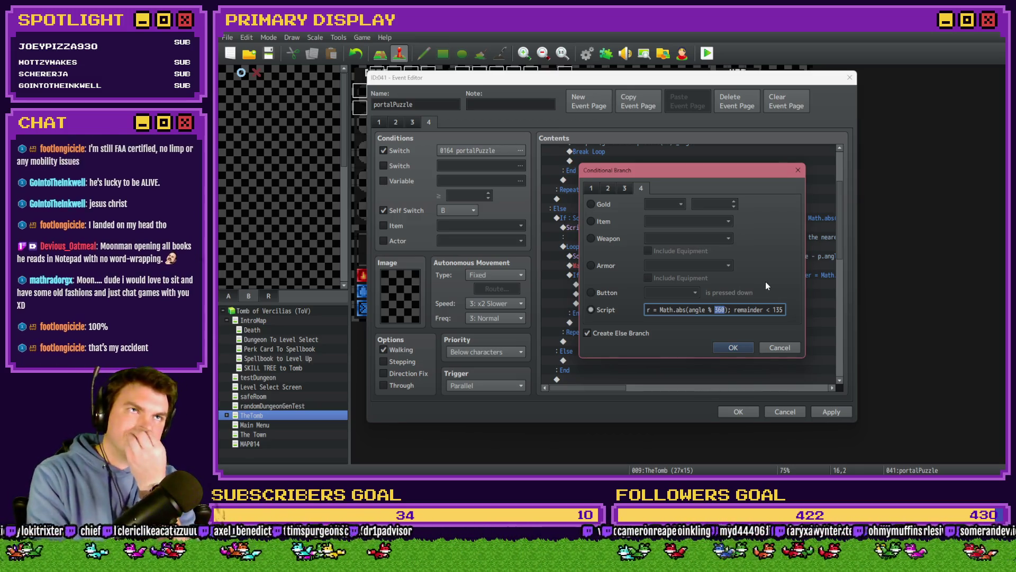
text(45)
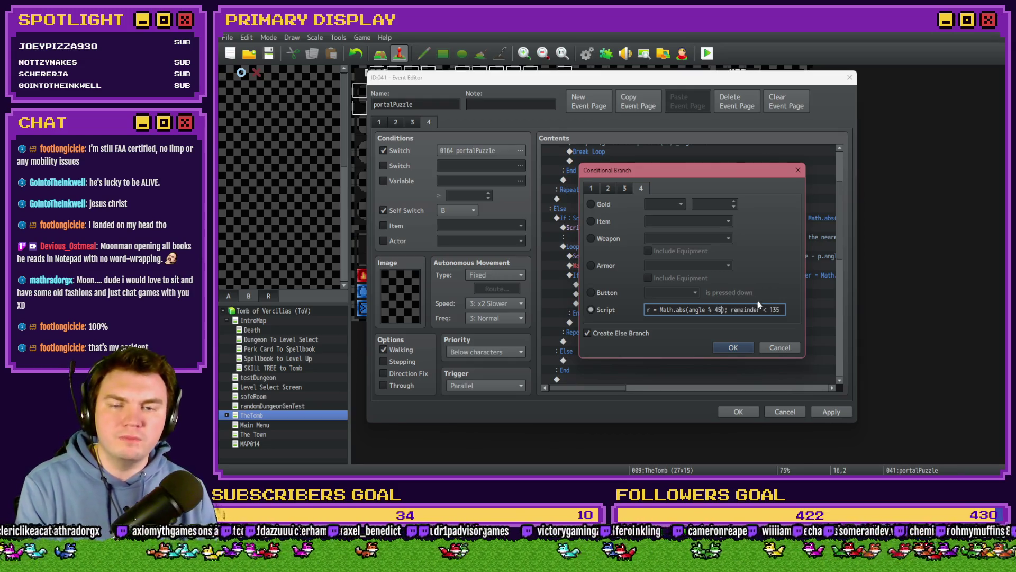
drag(760, 309, 770, 311)
key(End)
text(|| remainder > 45)
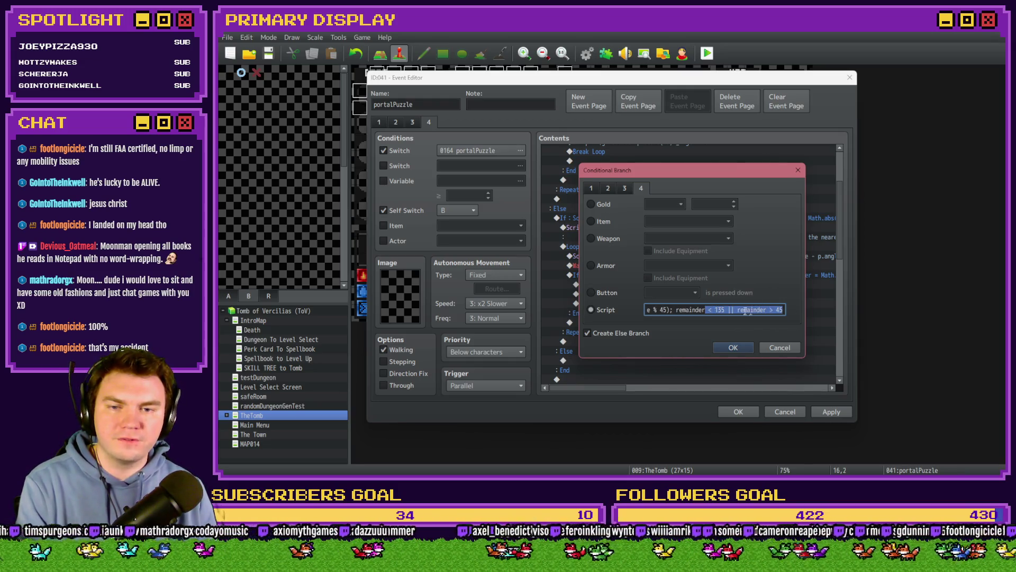
key(BackSpace)
key(BackSpace)
key(BackSpace)
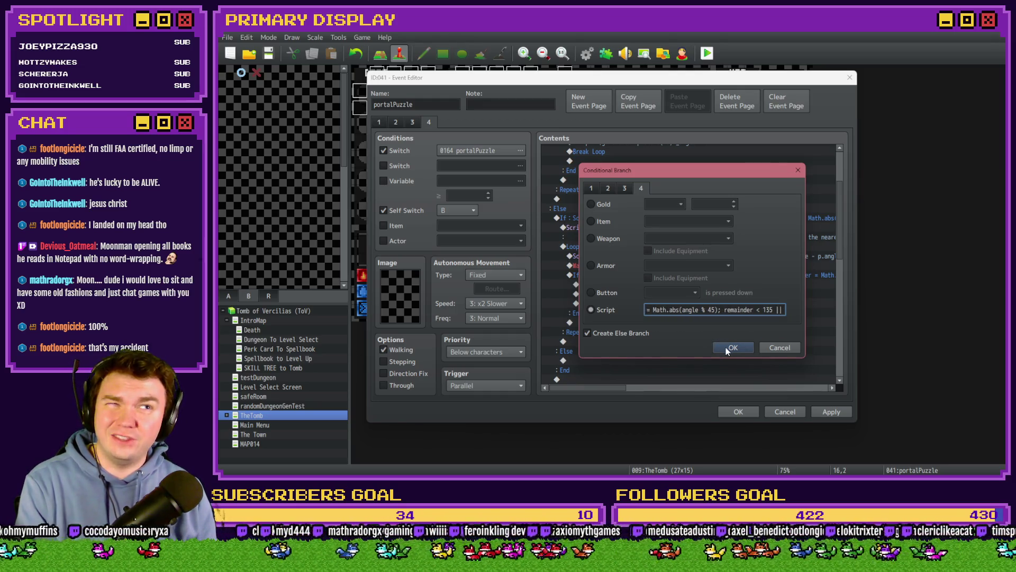
click(725, 347)
click(693, 228)
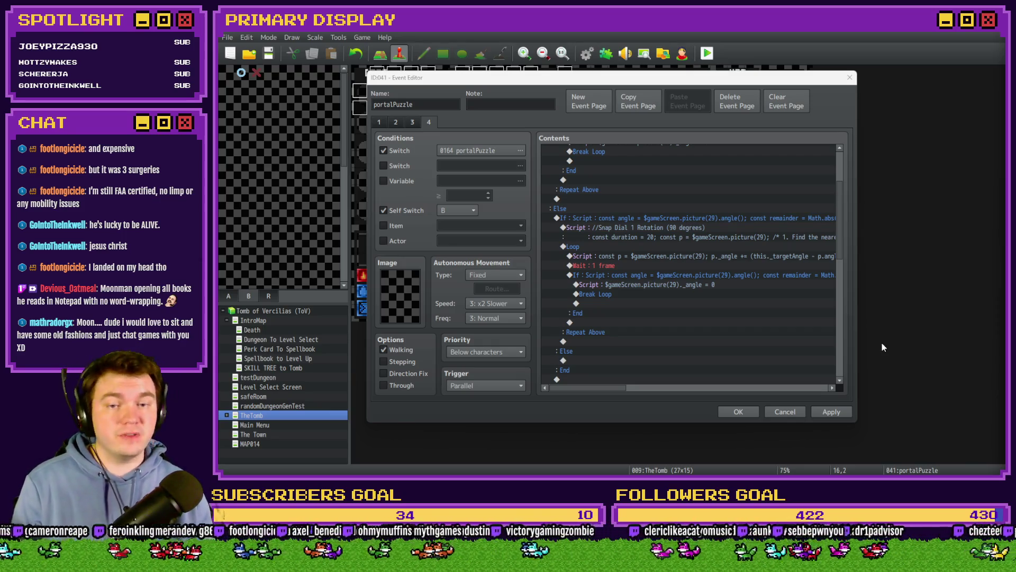
click(741, 231)
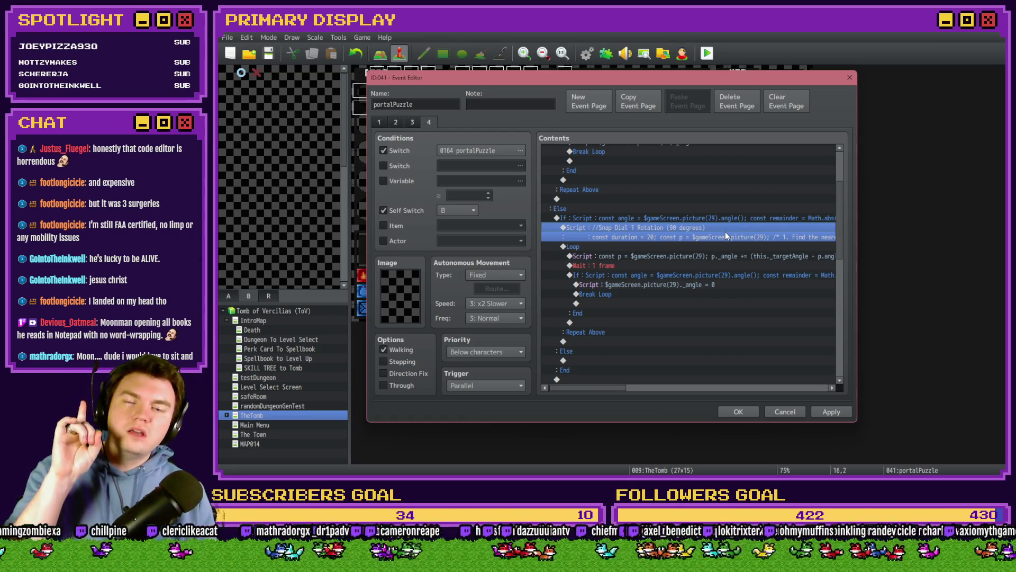
- Read through the Snap Dial 1 script's 90-degree rounding and per-frame step, then close it unchanged
double_click(687, 228)
drag(688, 213, 583, 210)
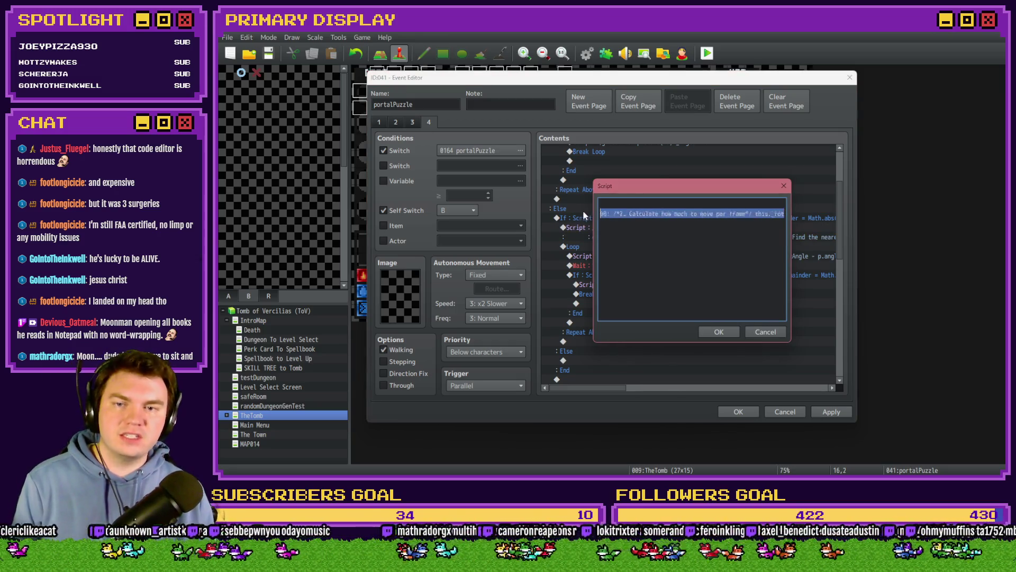
click(659, 204)
double_click(658, 204)
click(712, 213)
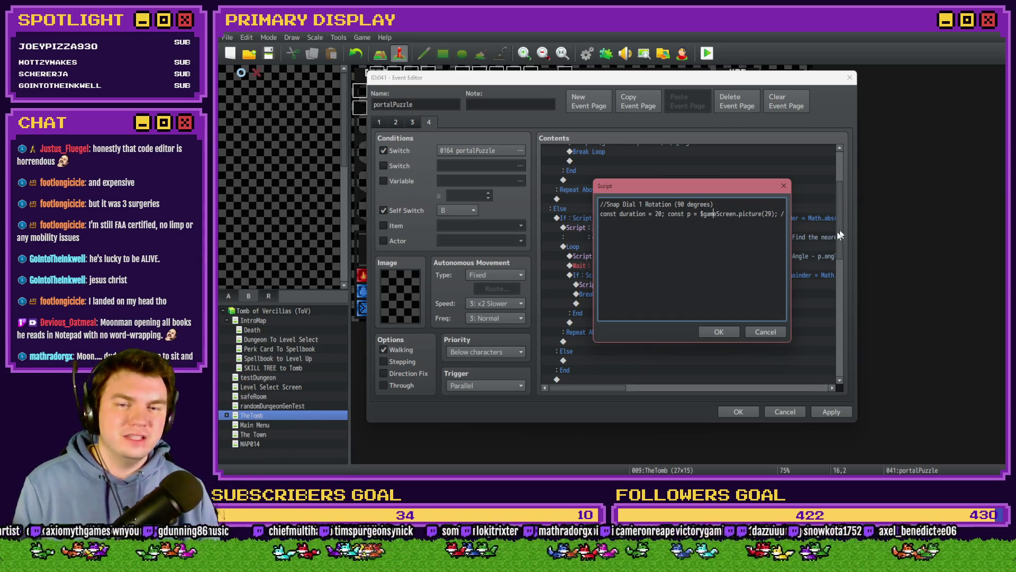
drag(742, 186, 730, 183)
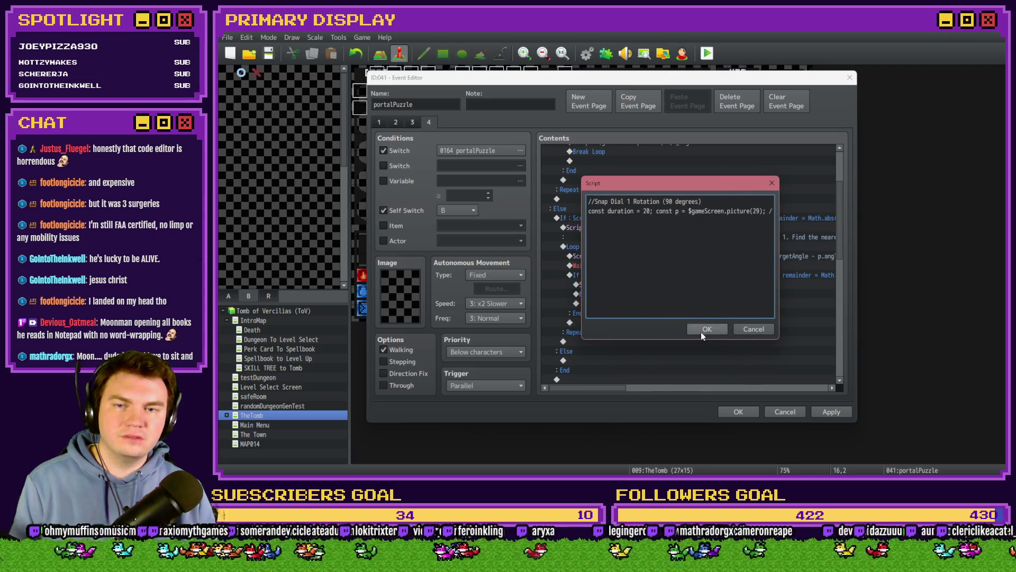
click(713, 211)
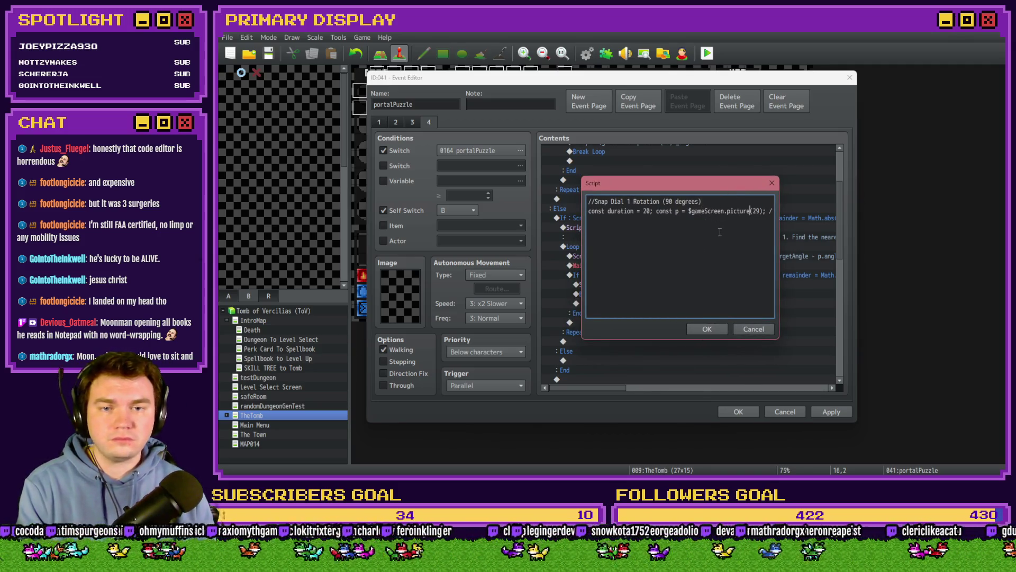
key(Right)
key(Right)
key(Right)
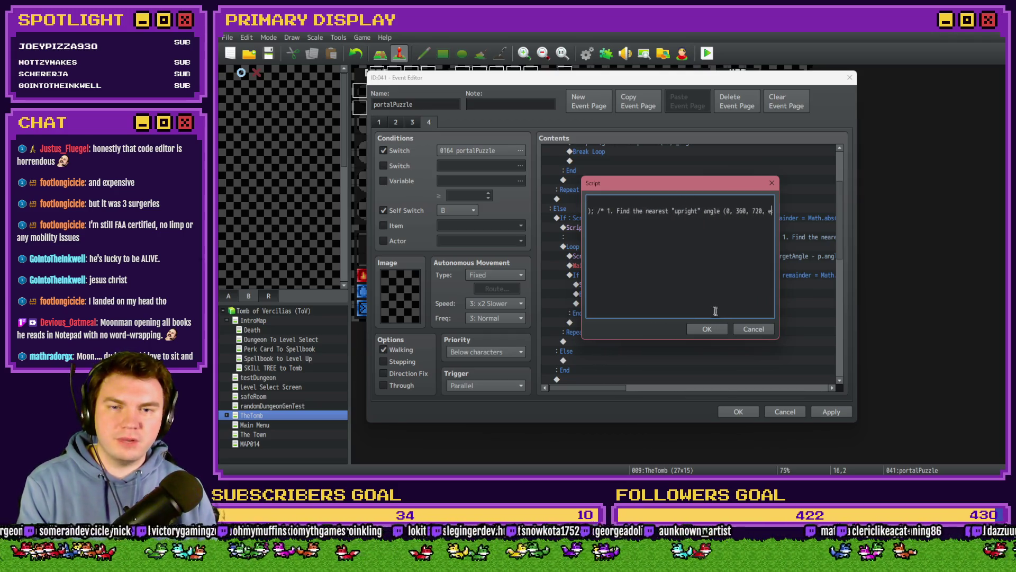
key(Right)
key(Right)
key(Right)
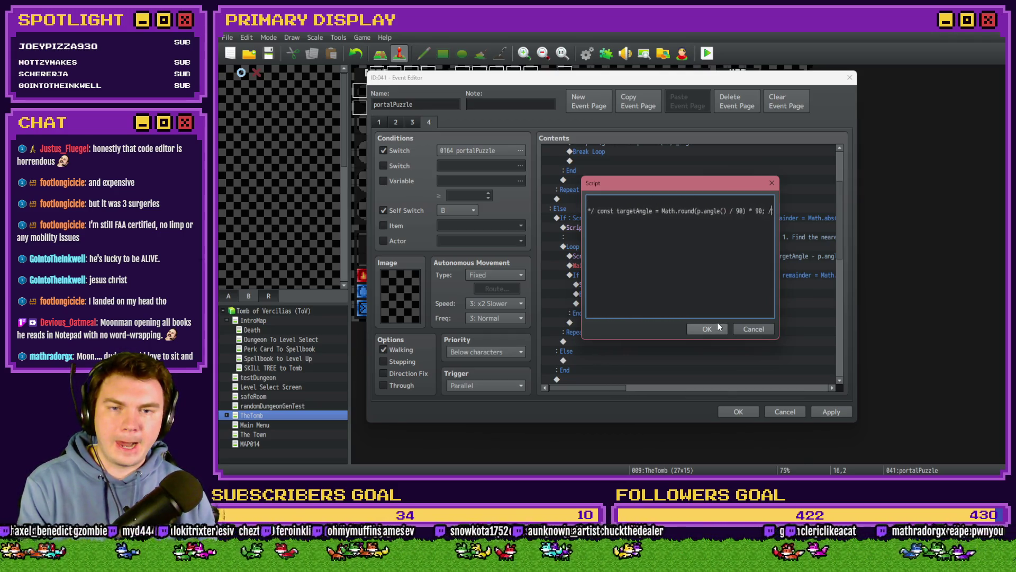
key(Right)
key(Right)
key(Right)
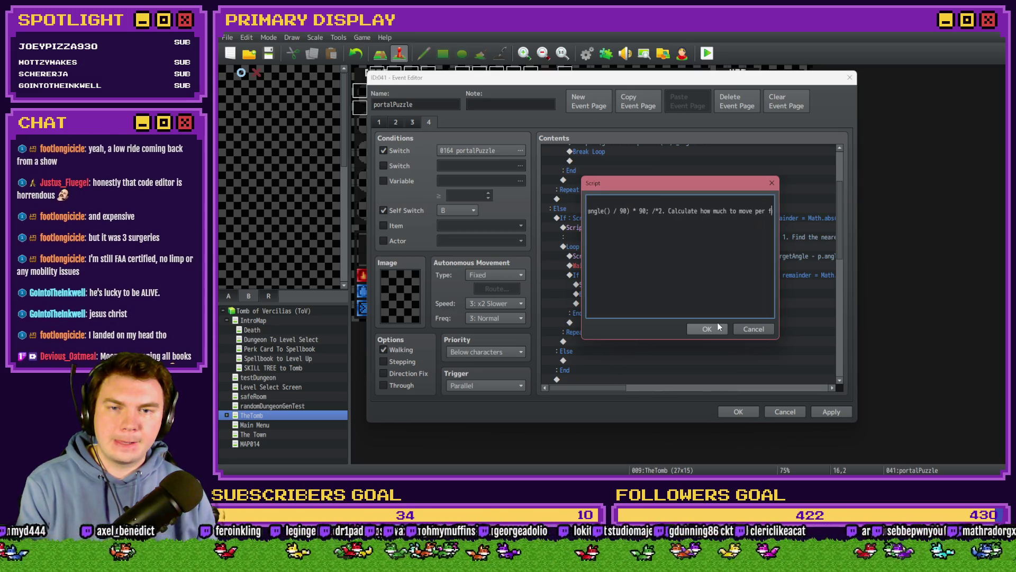
key(Right)
key(Right)
key(Right)
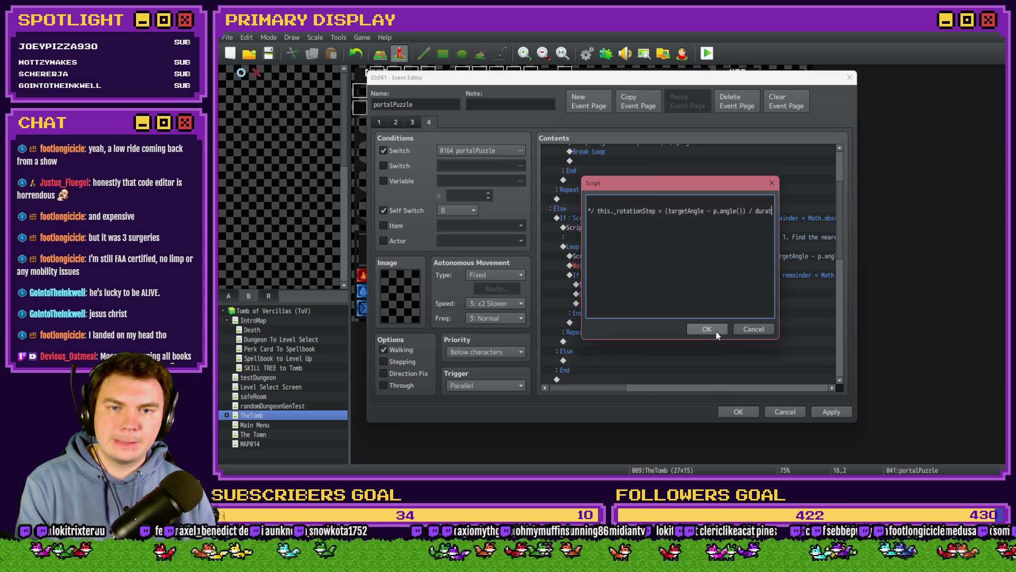
key(Right)
key(Right)
key(Right)
click(715, 328)
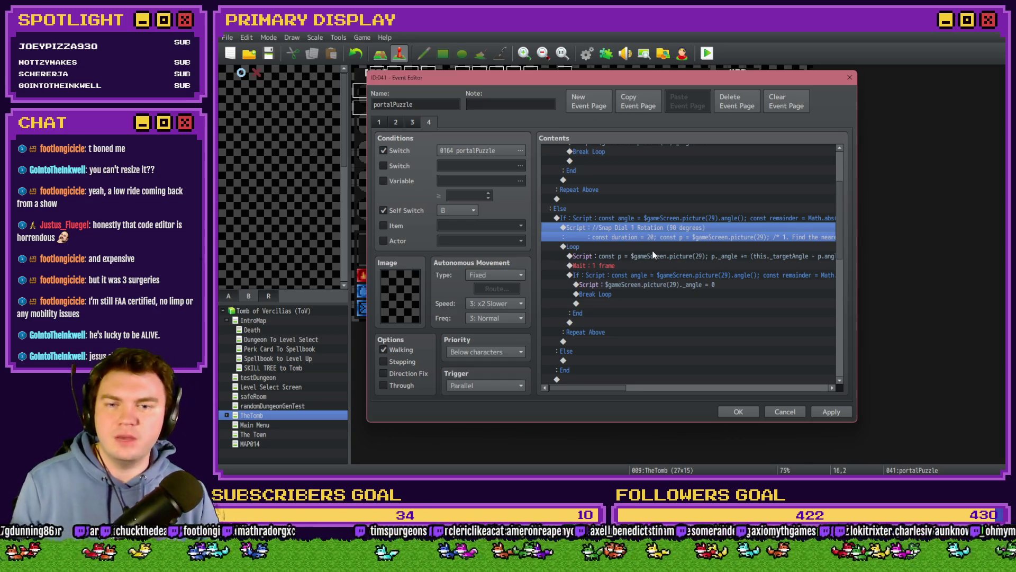
double_click(650, 243)
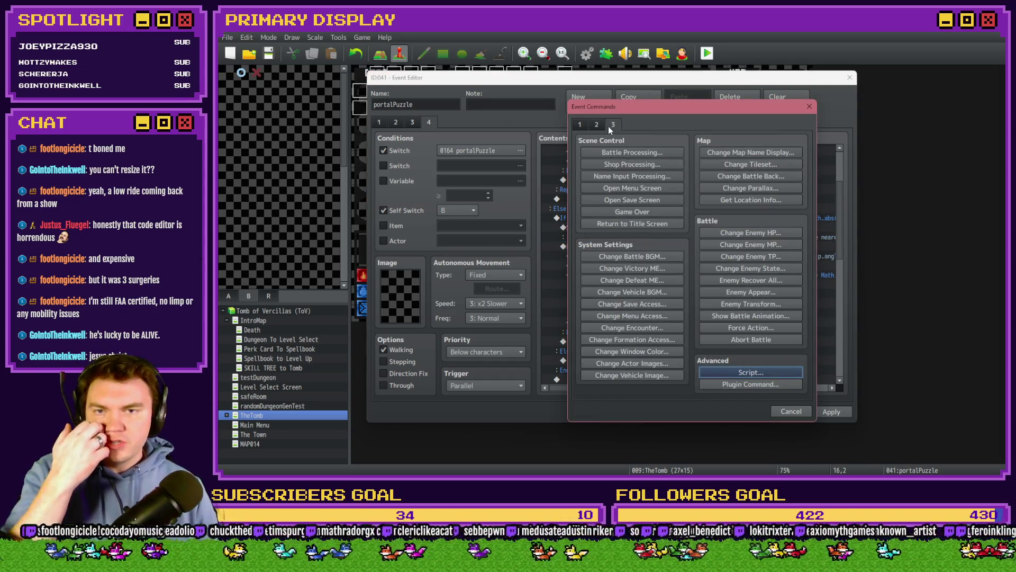
click(597, 125)
click(633, 362)
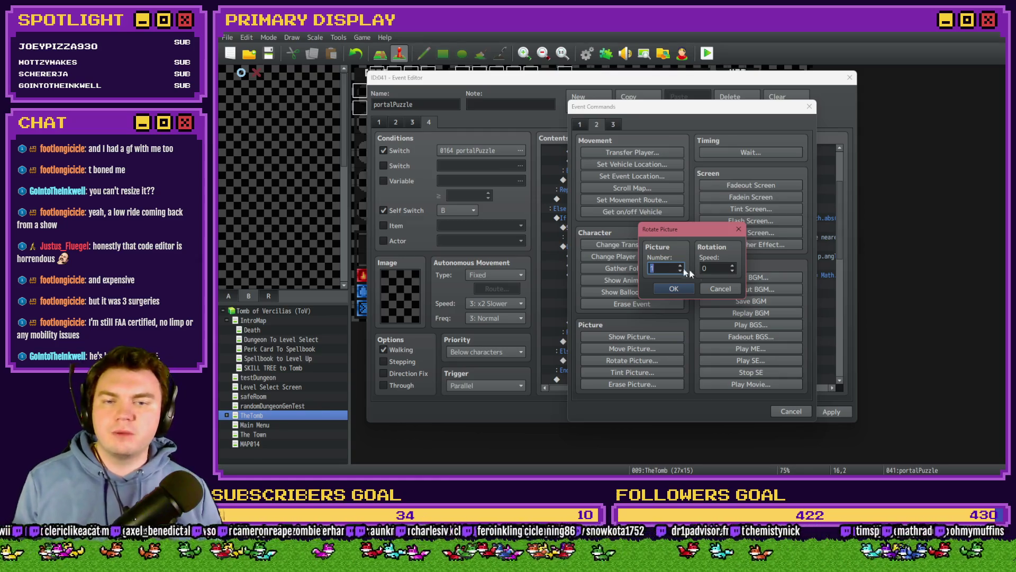
double_click(716, 269)
text(1)
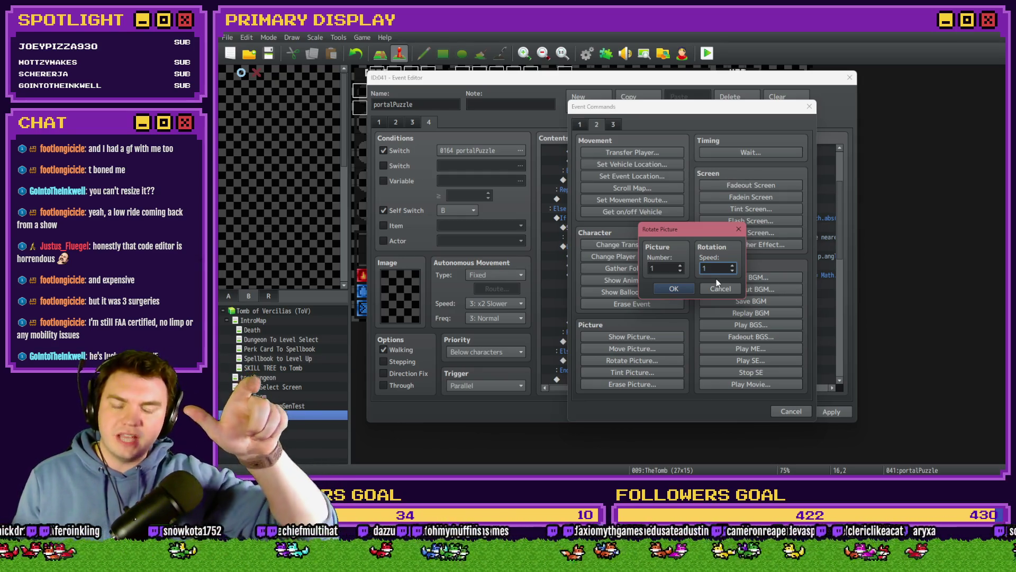
click(720, 288)
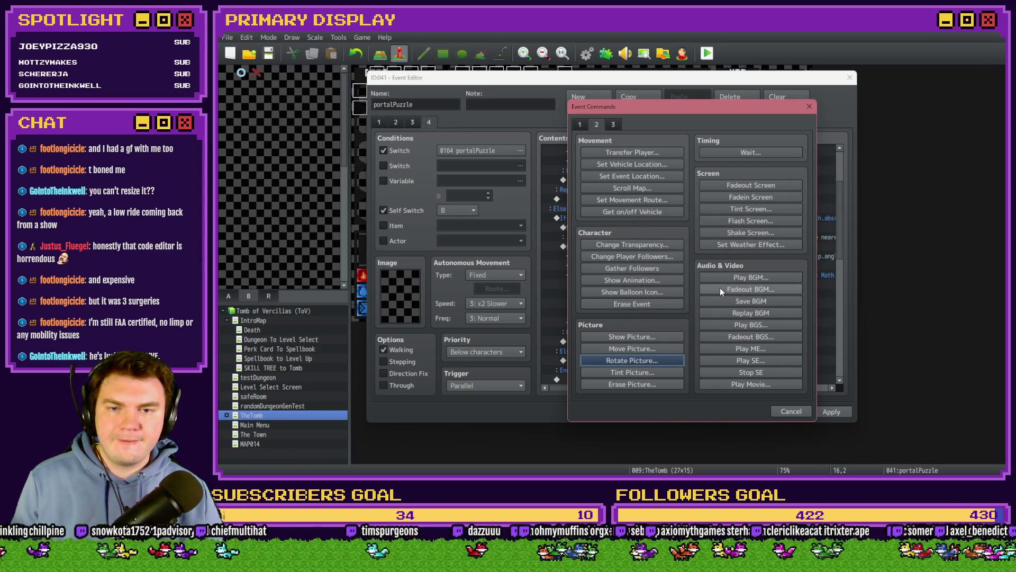
click(799, 407)
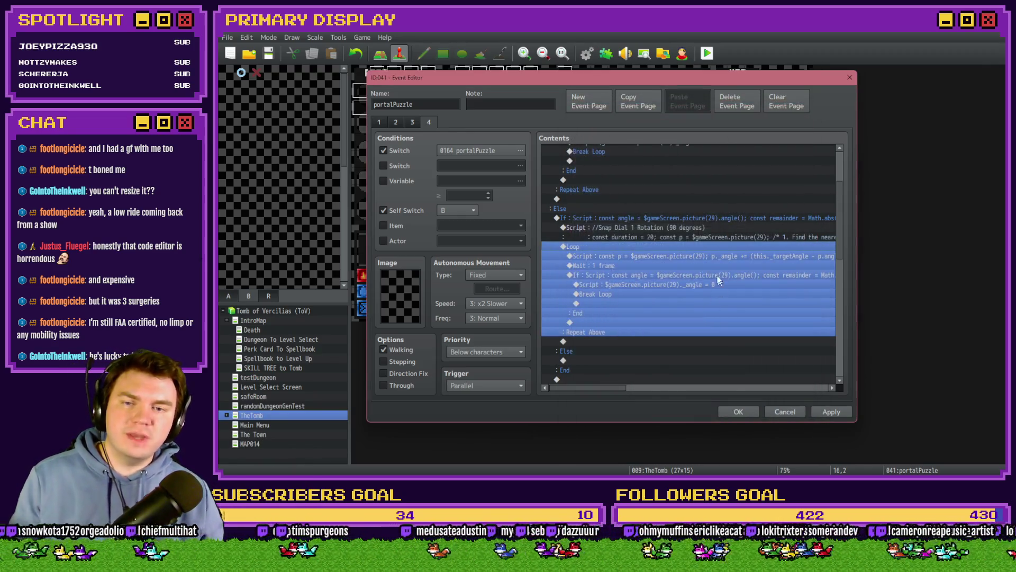
- Change the loop's reset script from $gameScreen.picture(29)._angle = 0 to 90
click(686, 258)
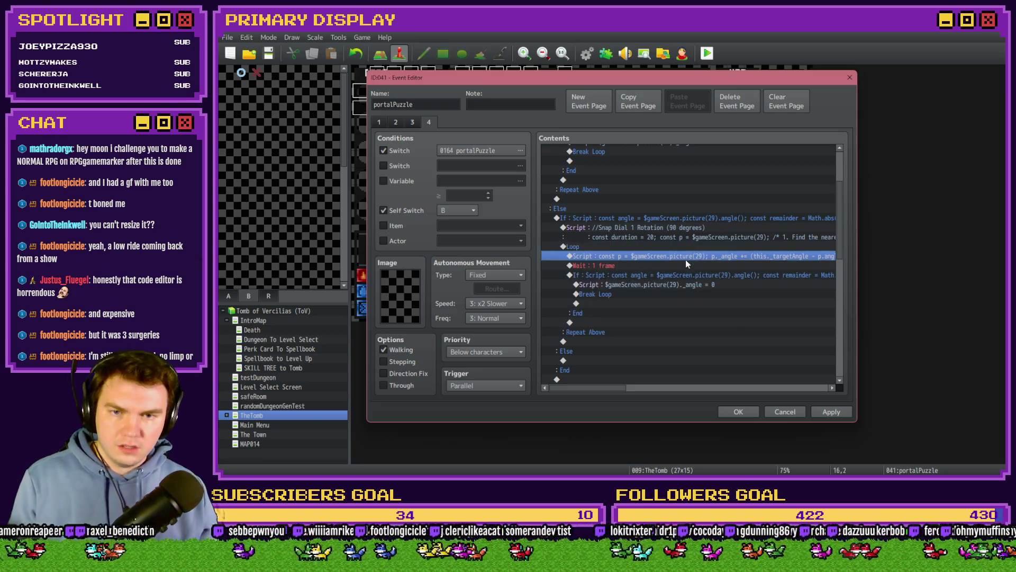
click(694, 276)
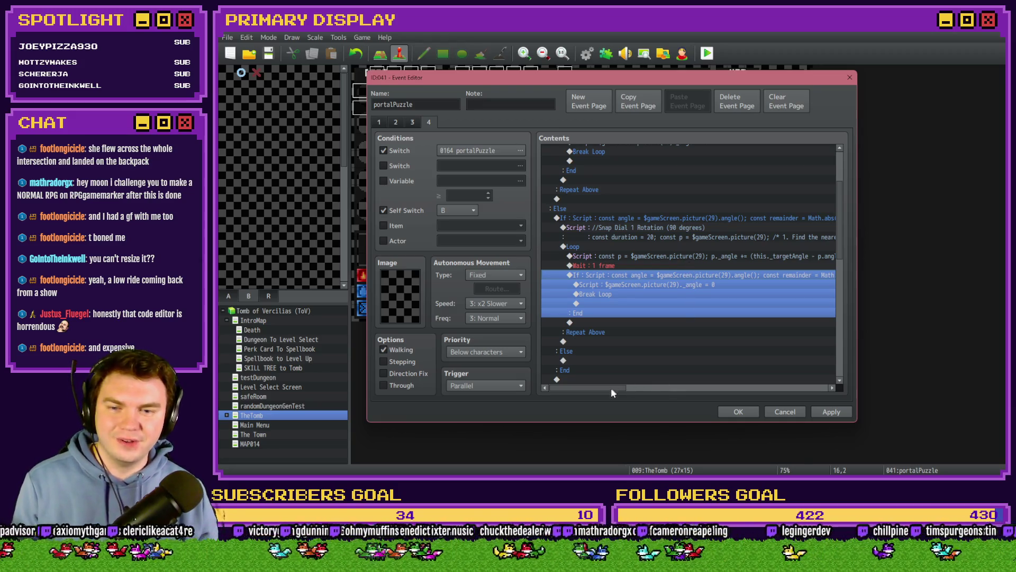
click(655, 285)
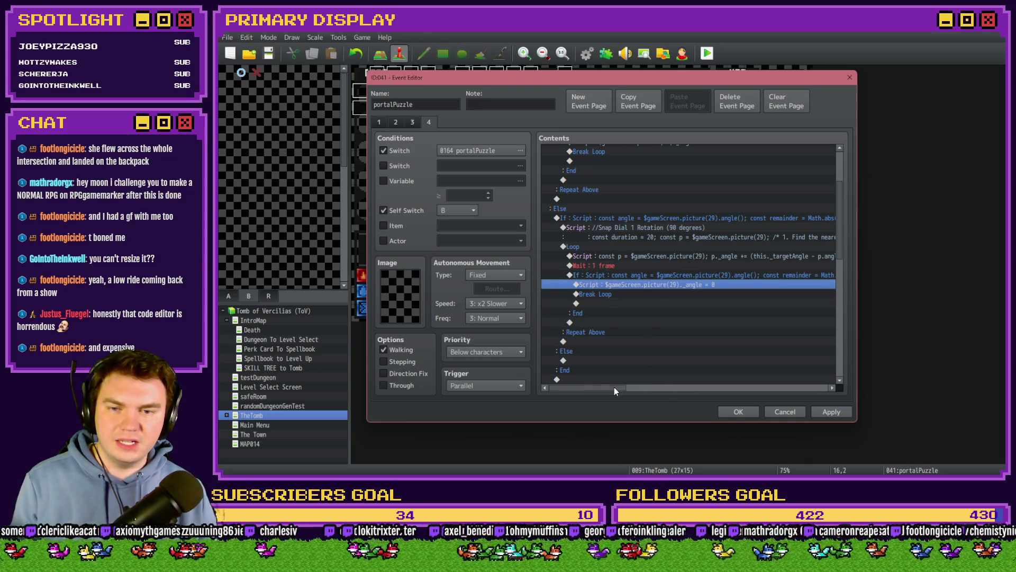
drag(614, 387, 662, 388)
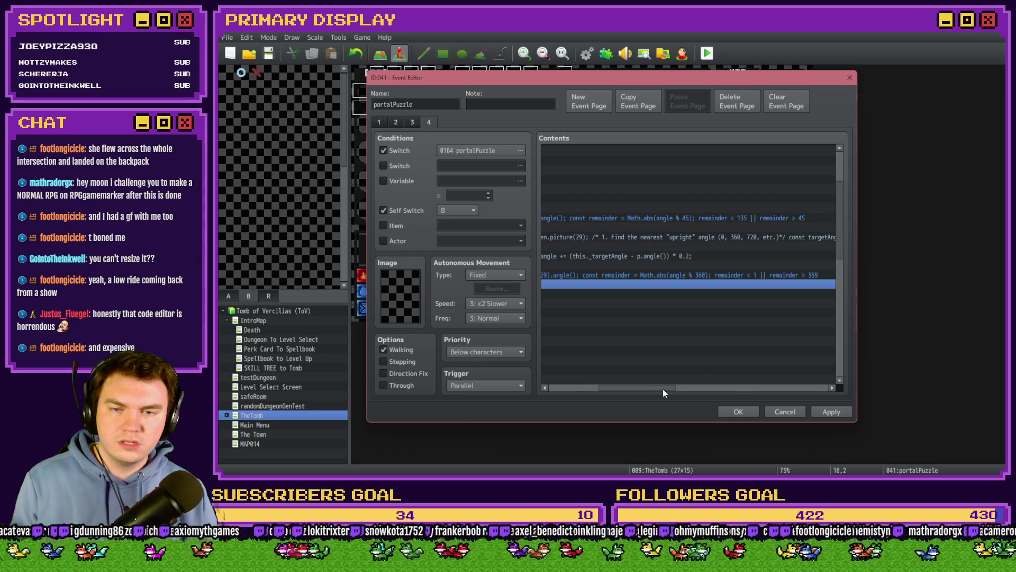
click(761, 275)
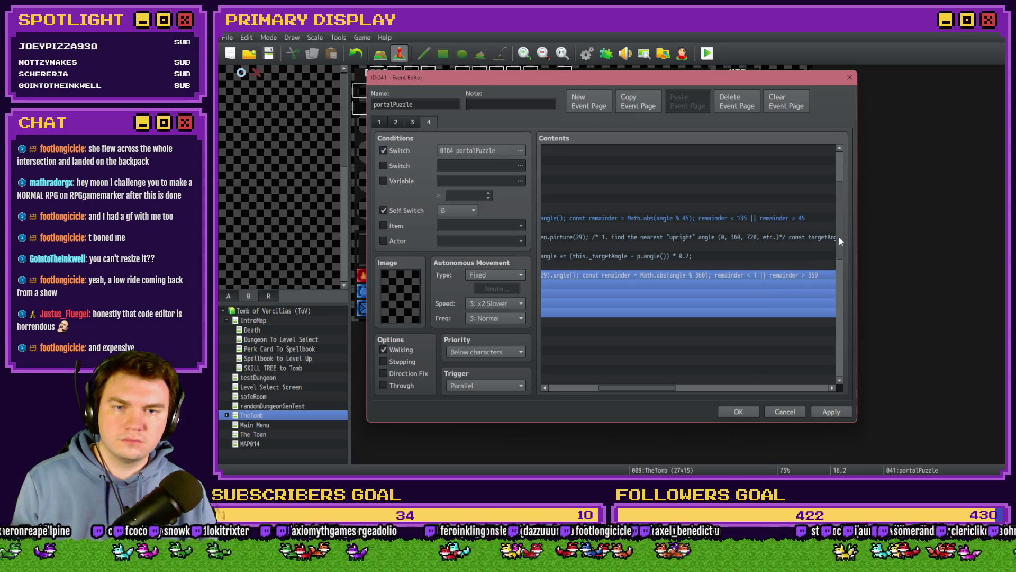
scroll(849, 212, up, 1)
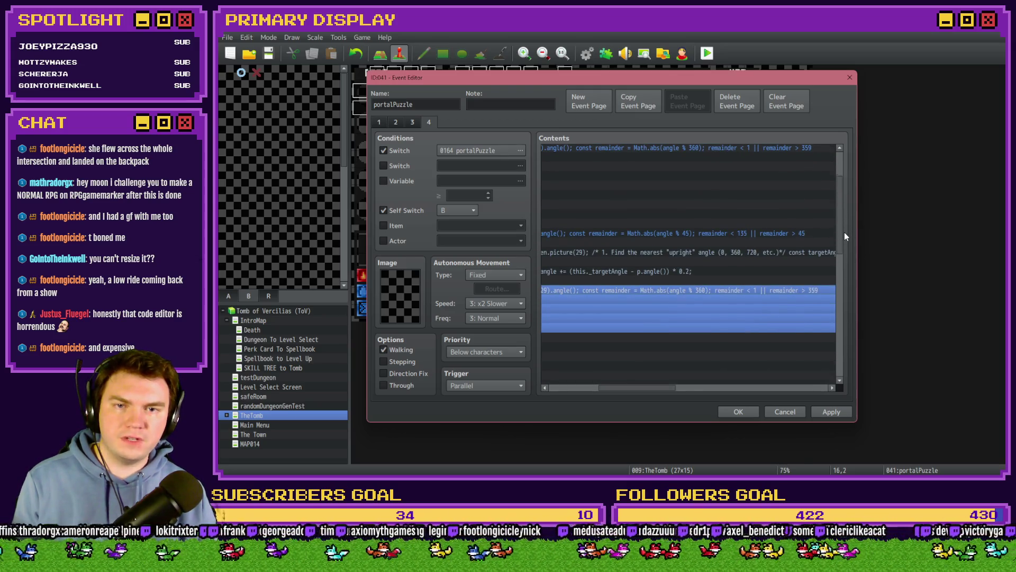
drag(662, 389, 610, 393)
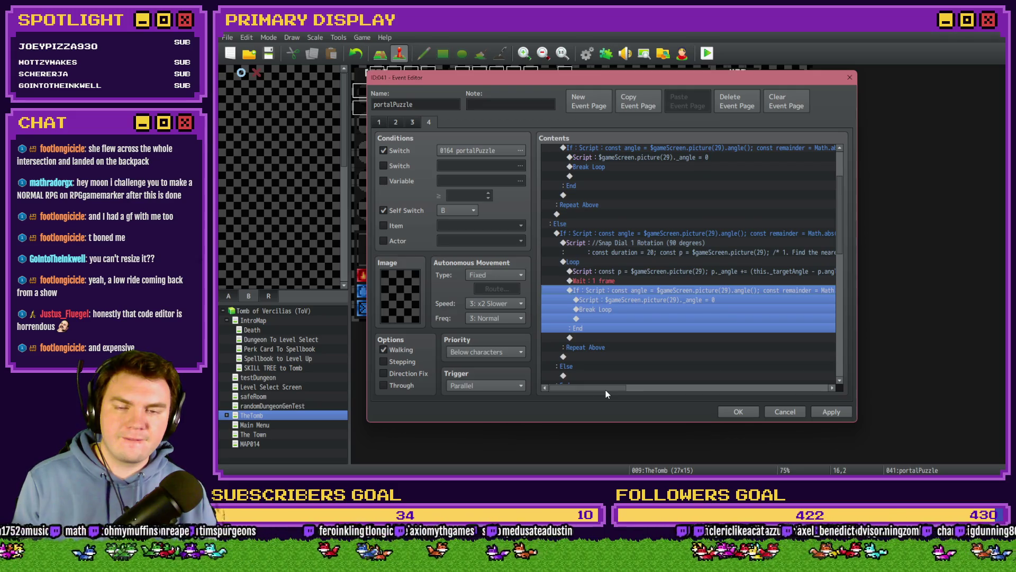
double_click(683, 300)
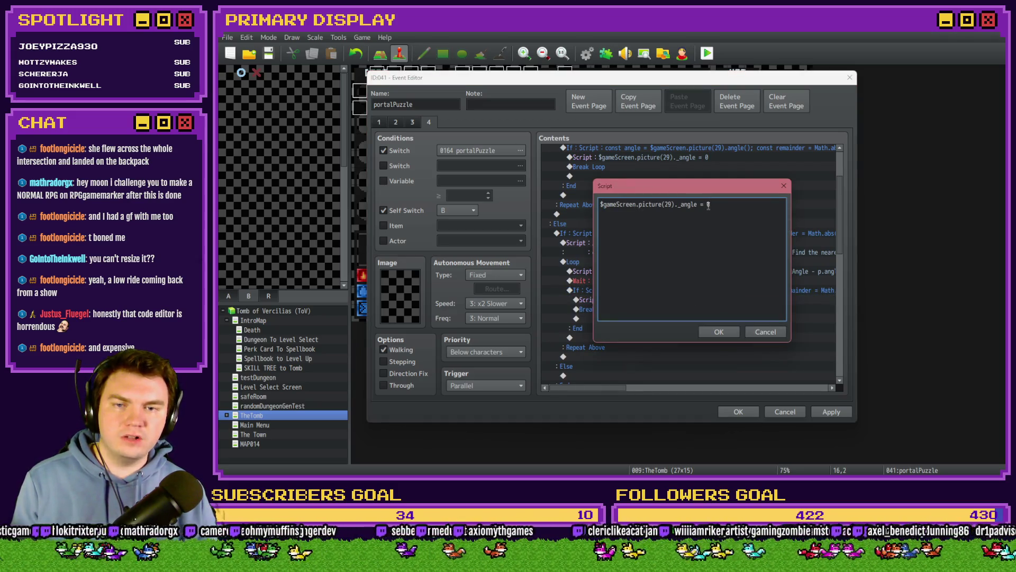
double_click(708, 205)
text(90)
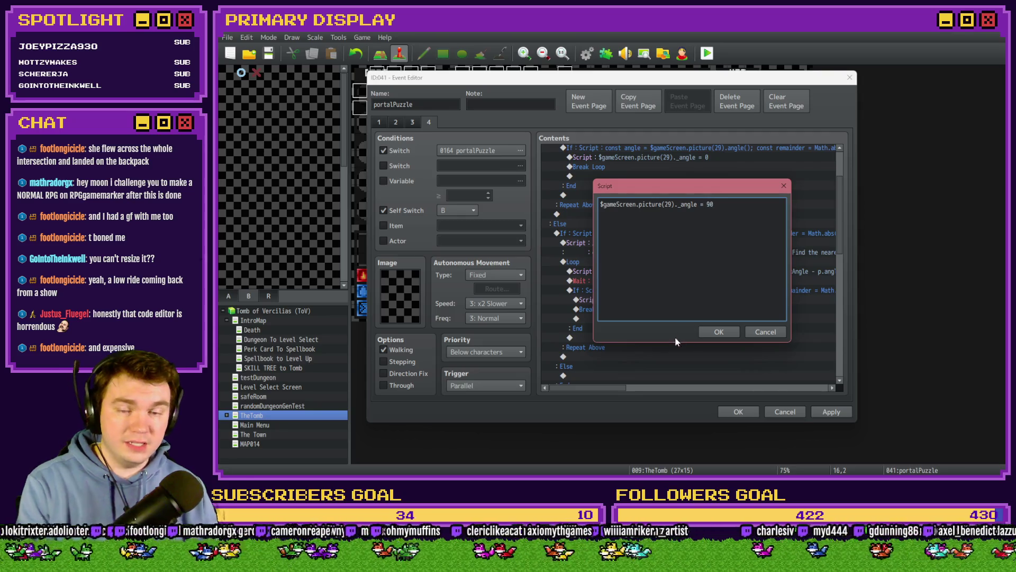
click(711, 332)
click(672, 291)
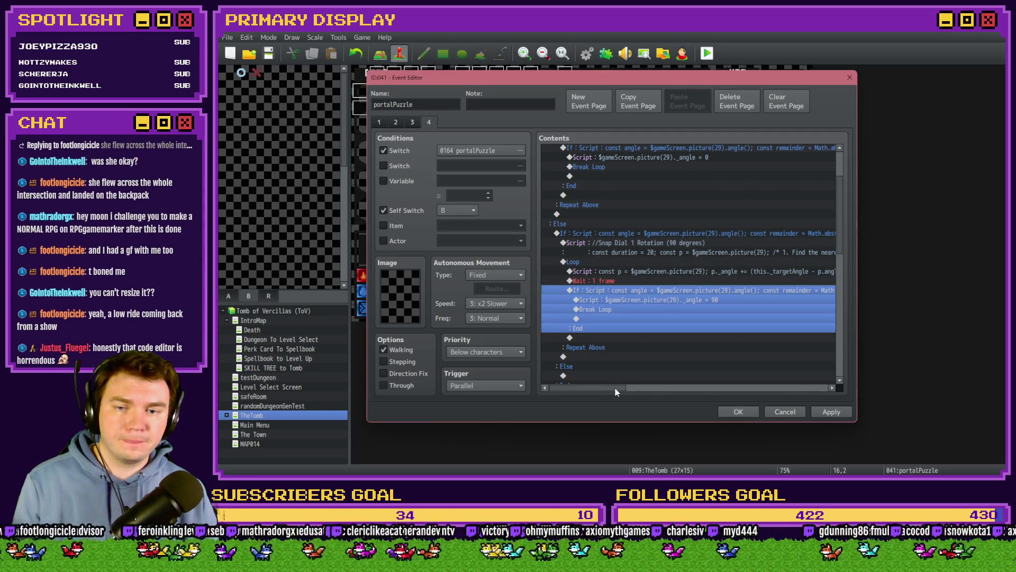
- Change the inner If condition's modulo from angle % 360 to angle % 90
drag(614, 387, 655, 386)
double_click(688, 290)
drag(751, 310, 793, 309)
click(744, 309)
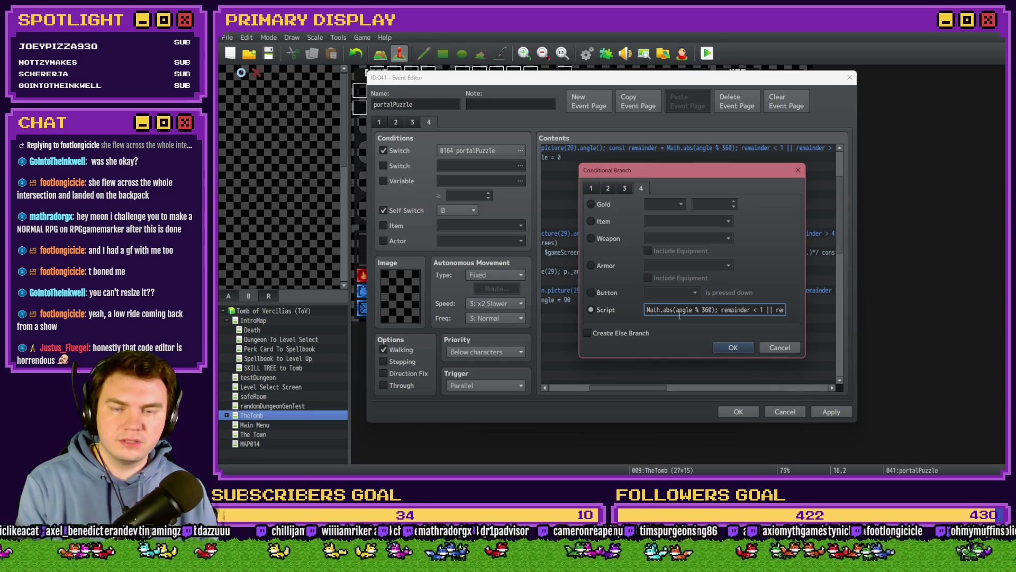
double_click(706, 309)
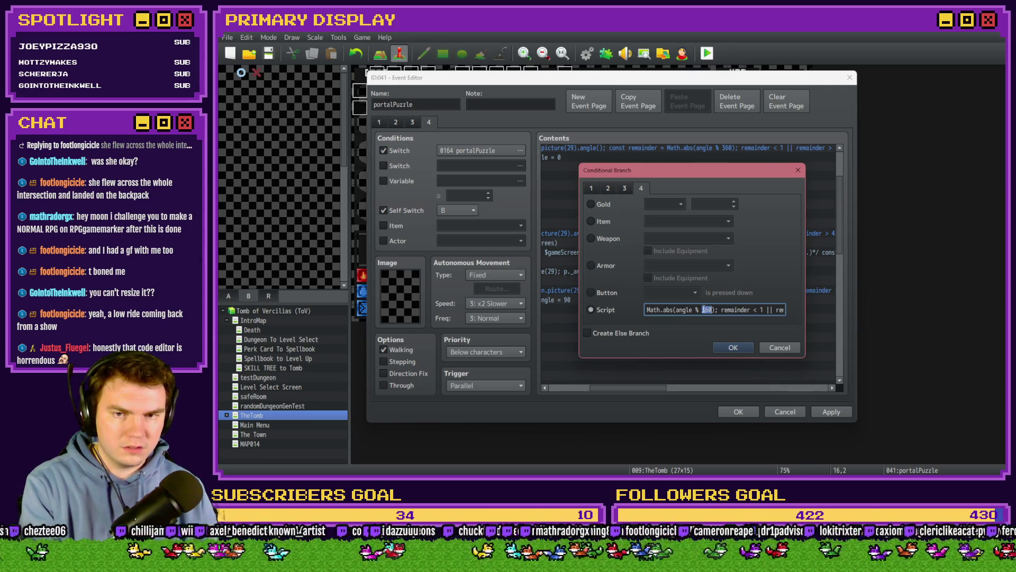
text(90)
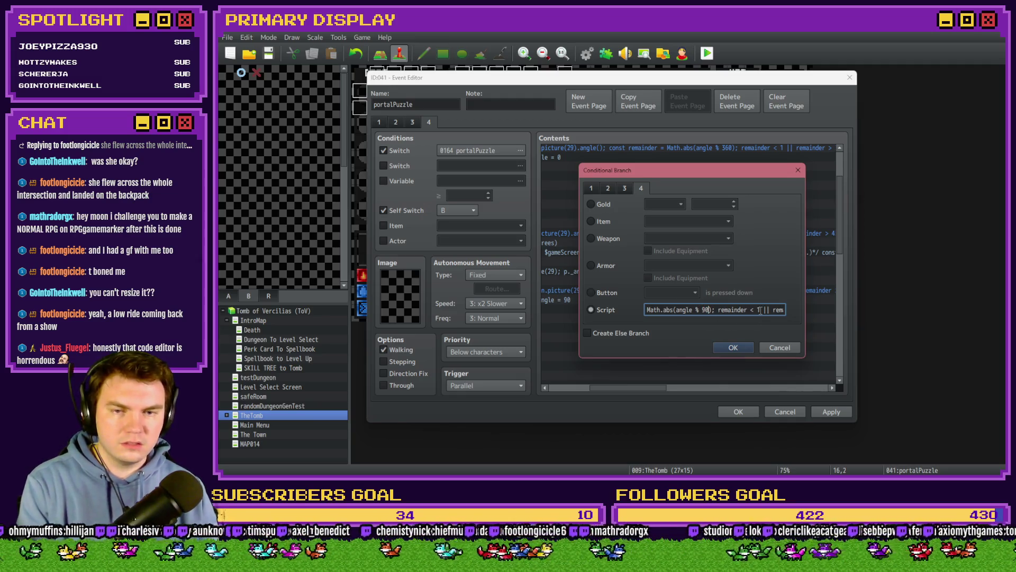
click(734, 347)
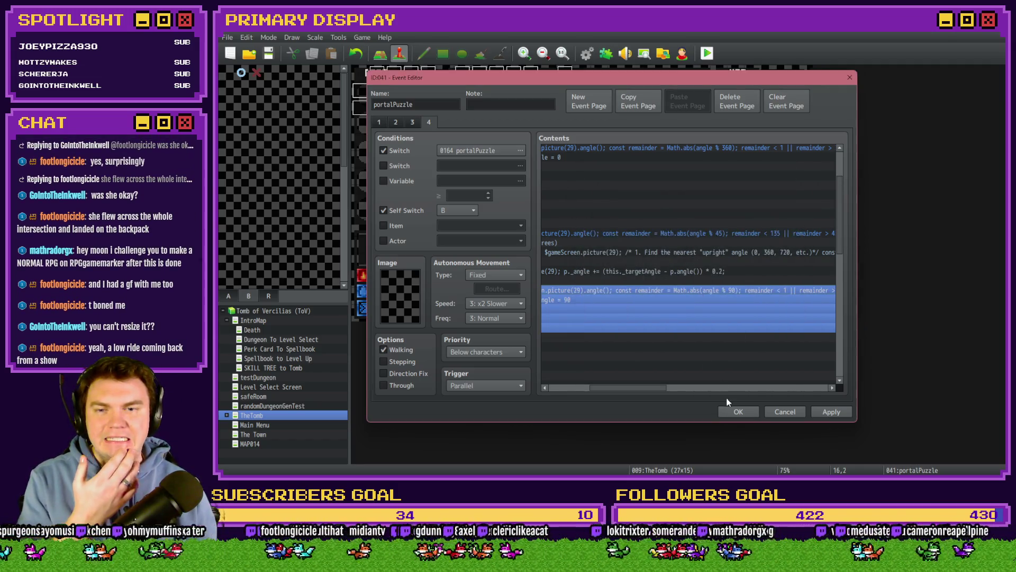
- Close the event editor, save the project, and start a playtest
drag(671, 390, 663, 390)
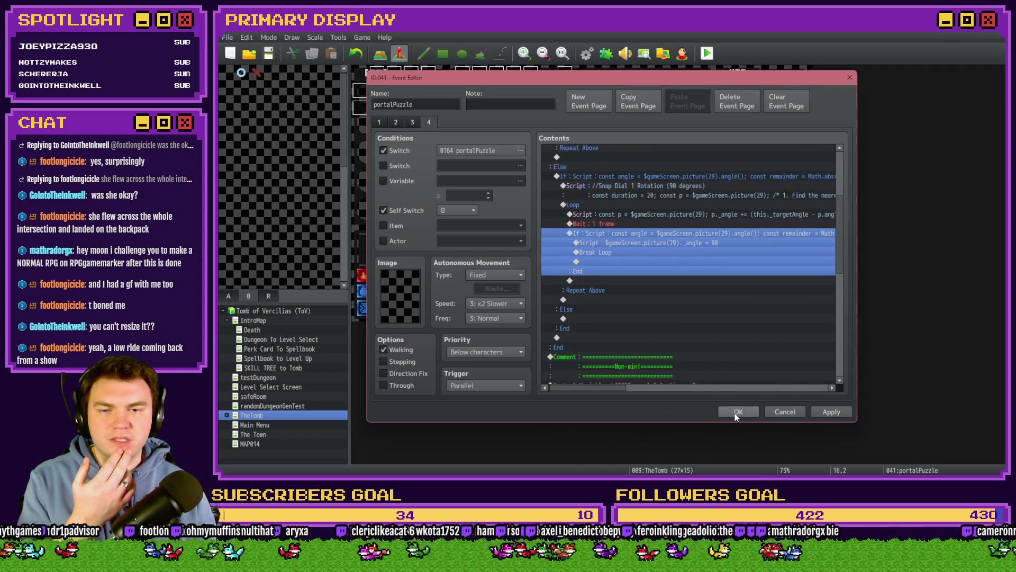
click(738, 411)
click(707, 53)
click(577, 269)
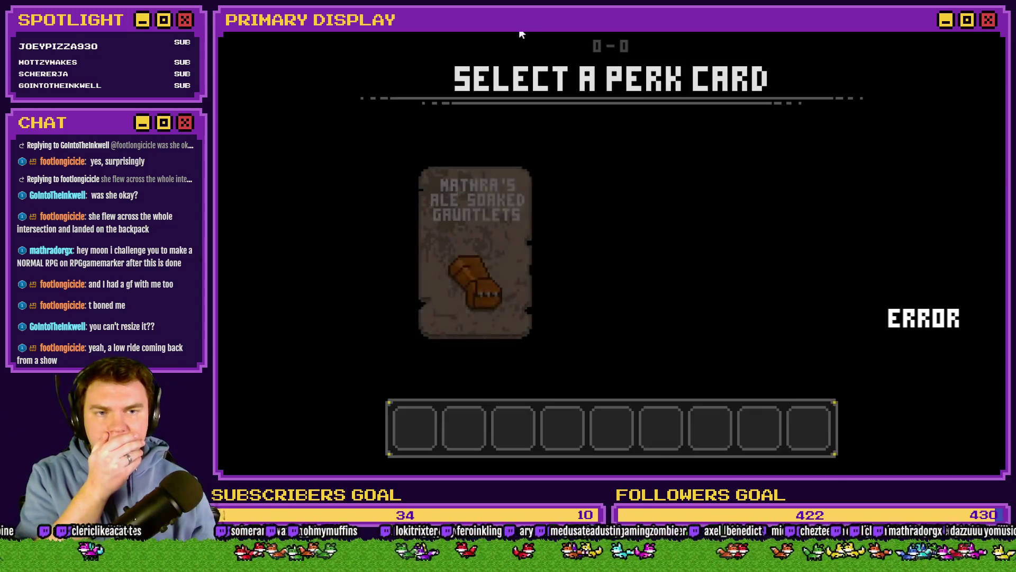
- Choose a perk card, then turn on switch 0164 PORTALPUZZLE in the F9 debug list
click(600, 180)
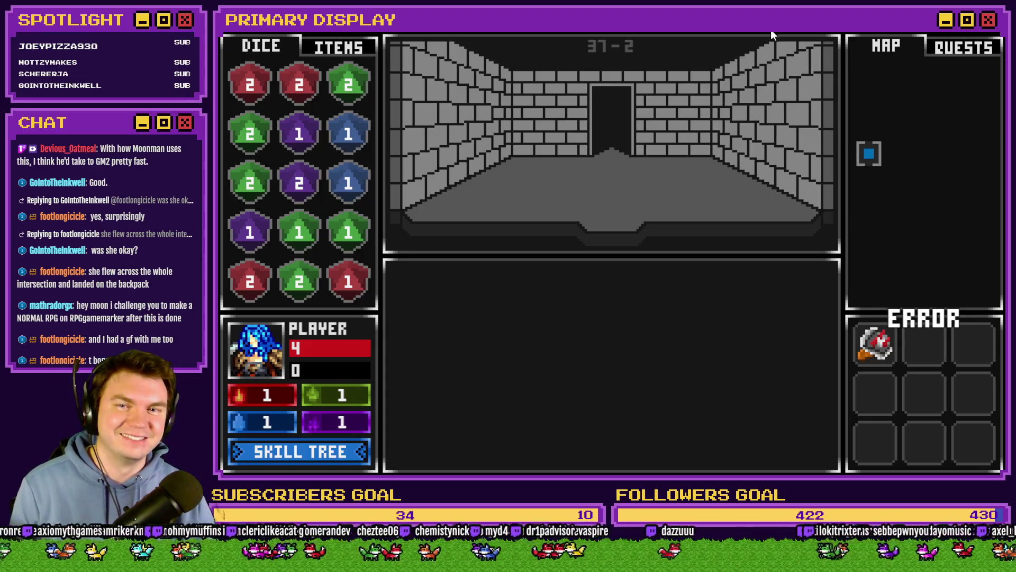
key(F9)
click(284, 405)
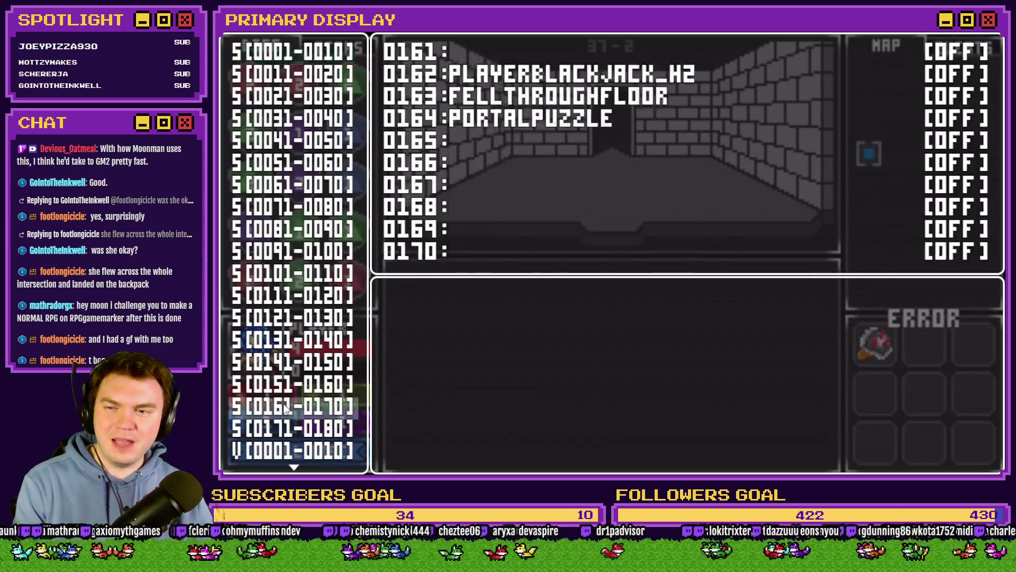
key(Return)
key(Down)
key(Down)
key(Down)
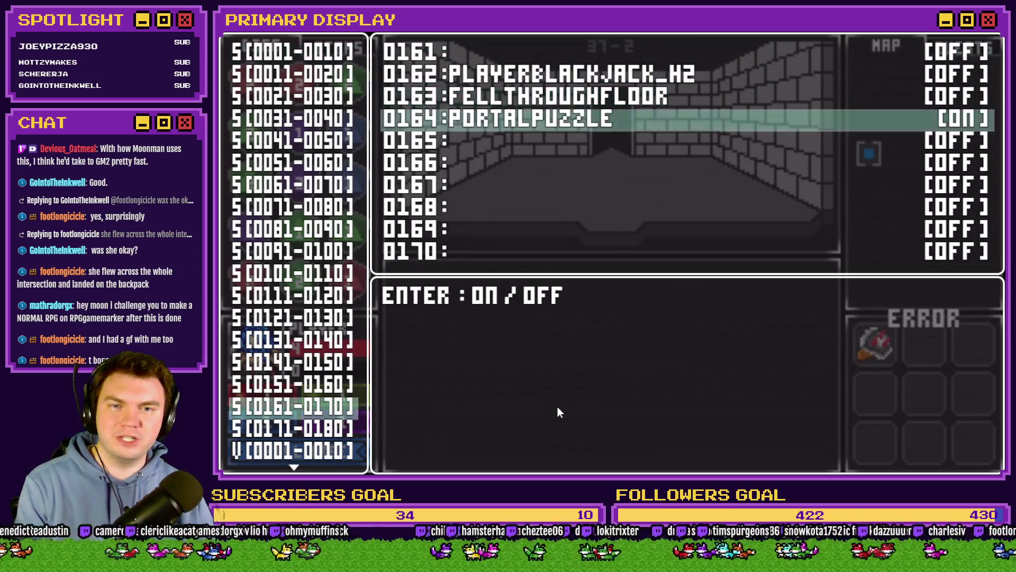
key(Return)
- Back in the game, drag the dial's outer ring to test snapping, then end the playtest
key(Escape)
key(Escape)
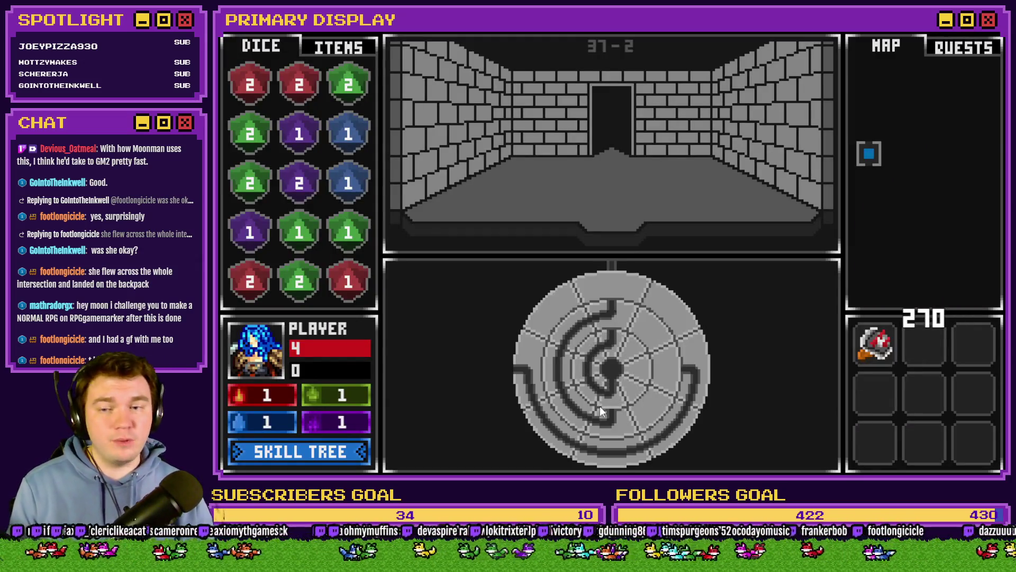
mouse_move(551, 399)
mouse_down()
mouse_move(529, 366)
mouse_move(595, 309)
mouse_move(582, 287)
mouse_move(627, 279)
mouse_move(616, 284)
mouse_move(670, 298)
mouse_move(703, 336)
mouse_up()
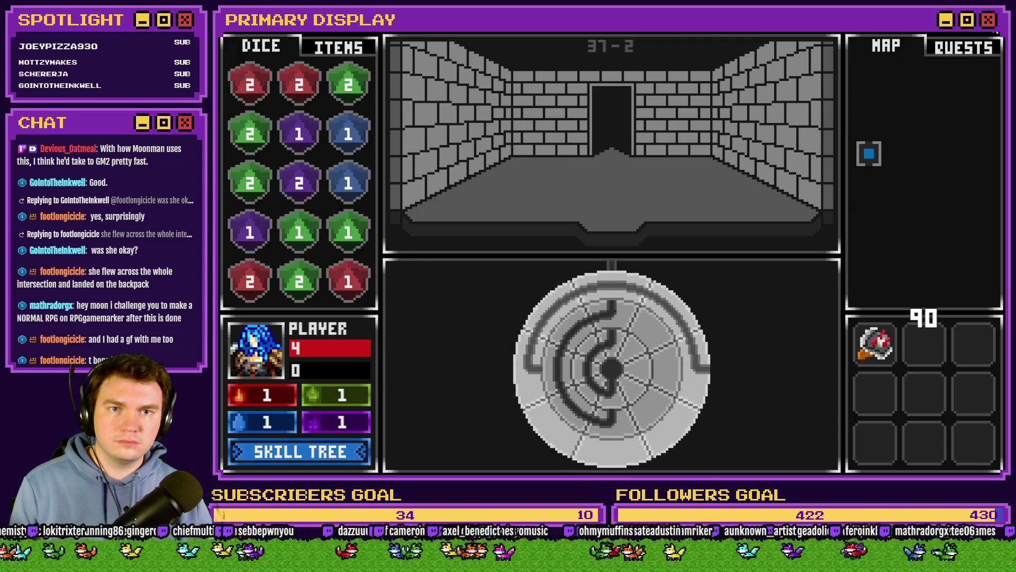
click(995, 31)
- Open page 4 of the portalPuzzle event and select the snap-to-90 If block
double_click(635, 118)
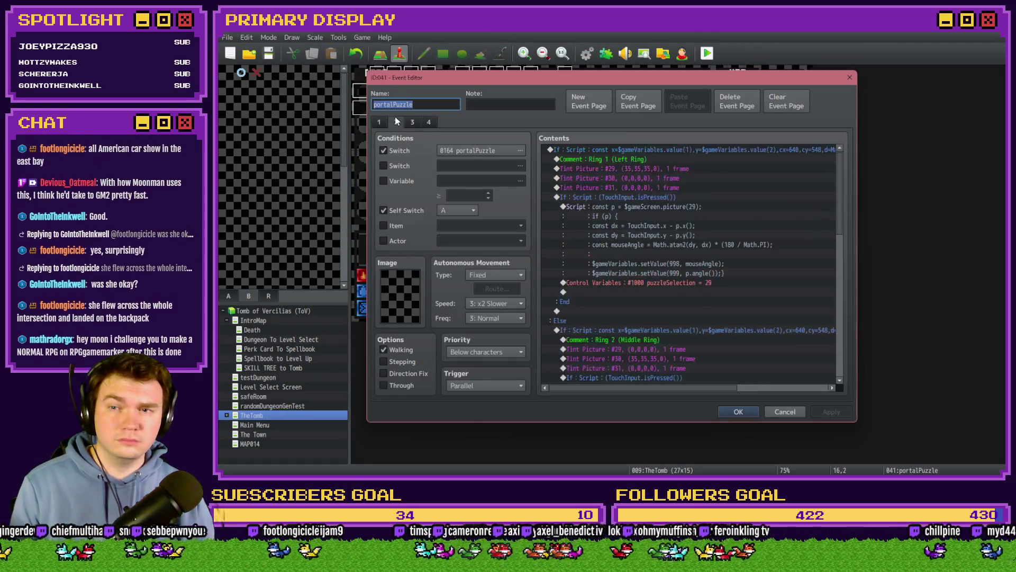
click(424, 123)
scroll(842, 189, down, 1)
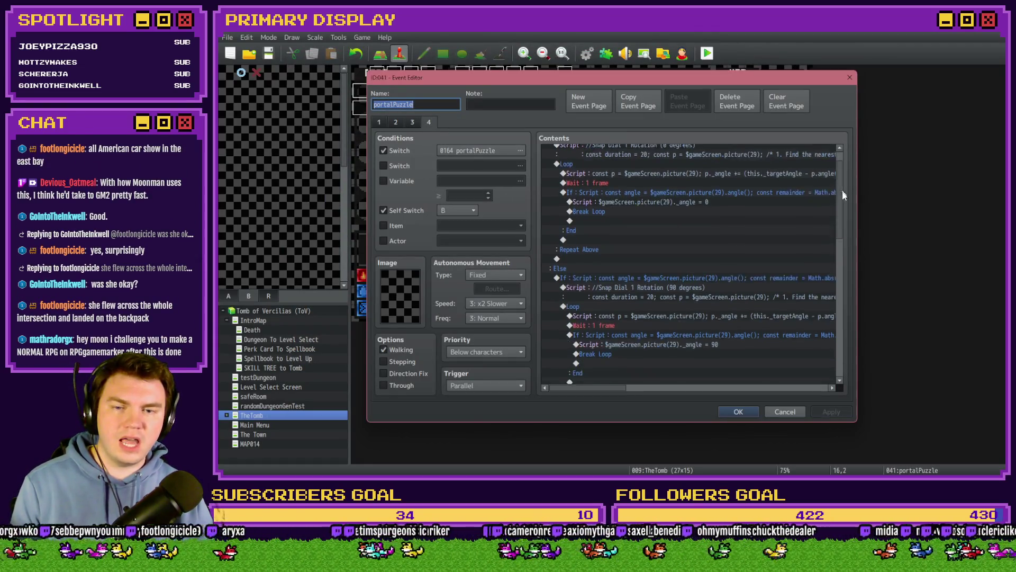
scroll(843, 189, down, 3)
click(700, 236)
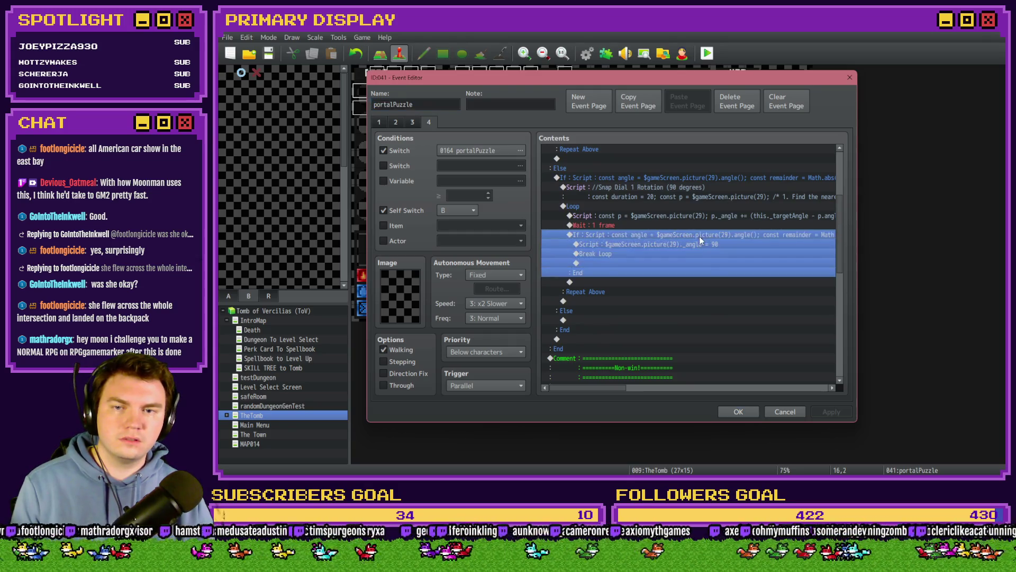
click(630, 388)
mouse_move(628, 388)
mouse_down()
mouse_move(683, 389)
mouse_move(665, 390)
mouse_up()
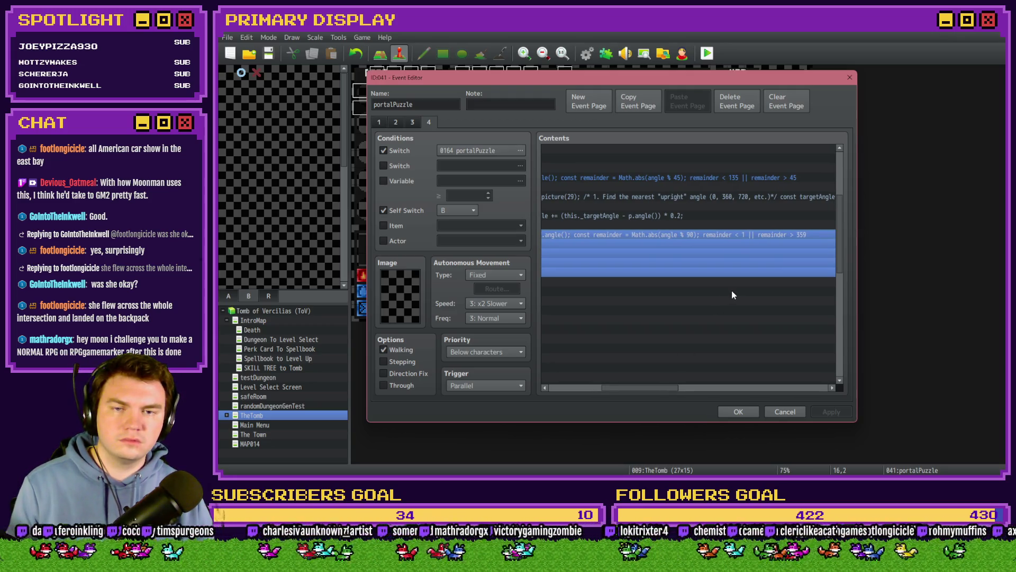
- Change the branch condition from angle % 90 to angle % 360 and close the event editor
double_click(726, 273)
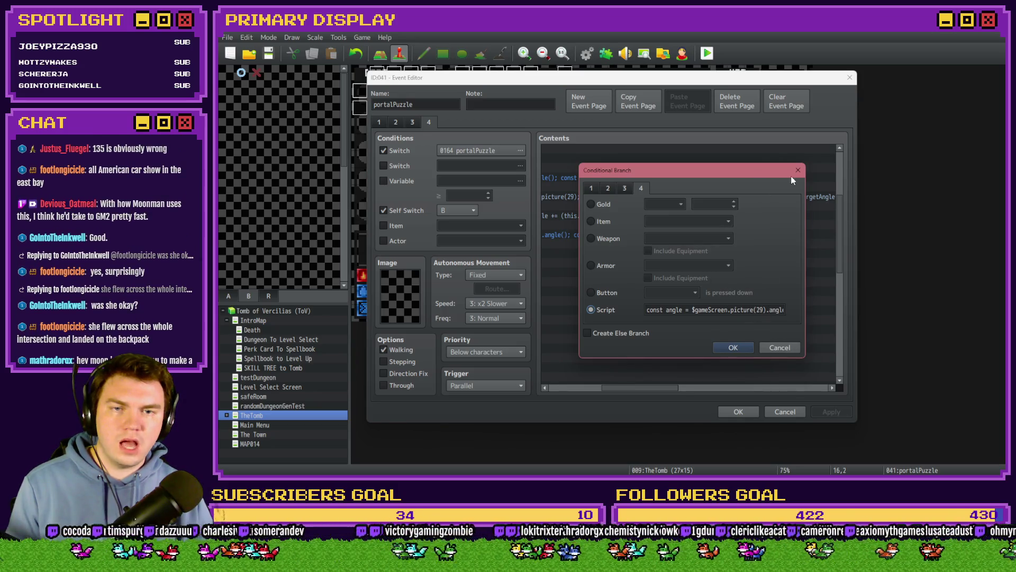
click(797, 170)
drag(838, 226, 843, 192)
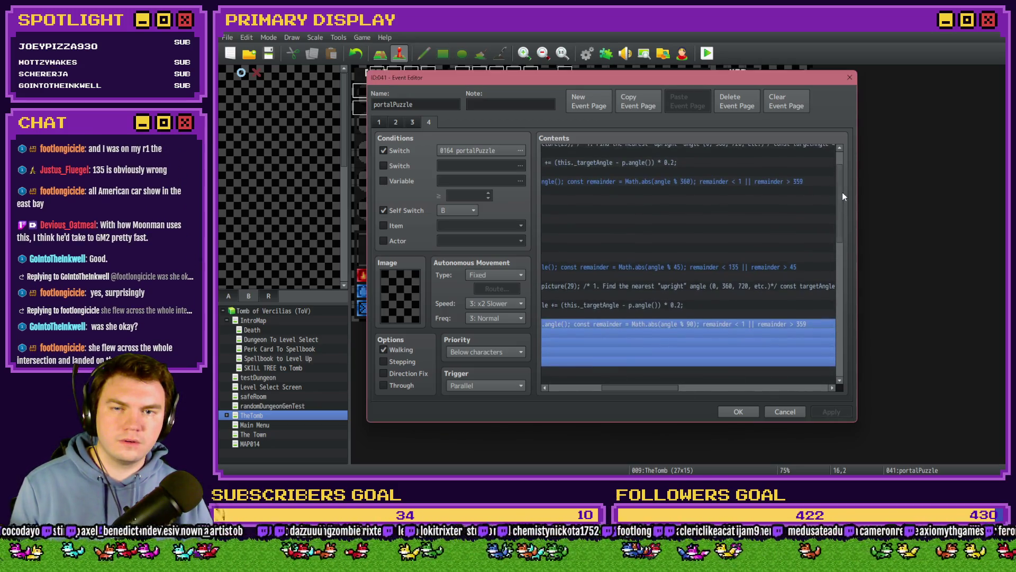
key(Return)
click(709, 310)
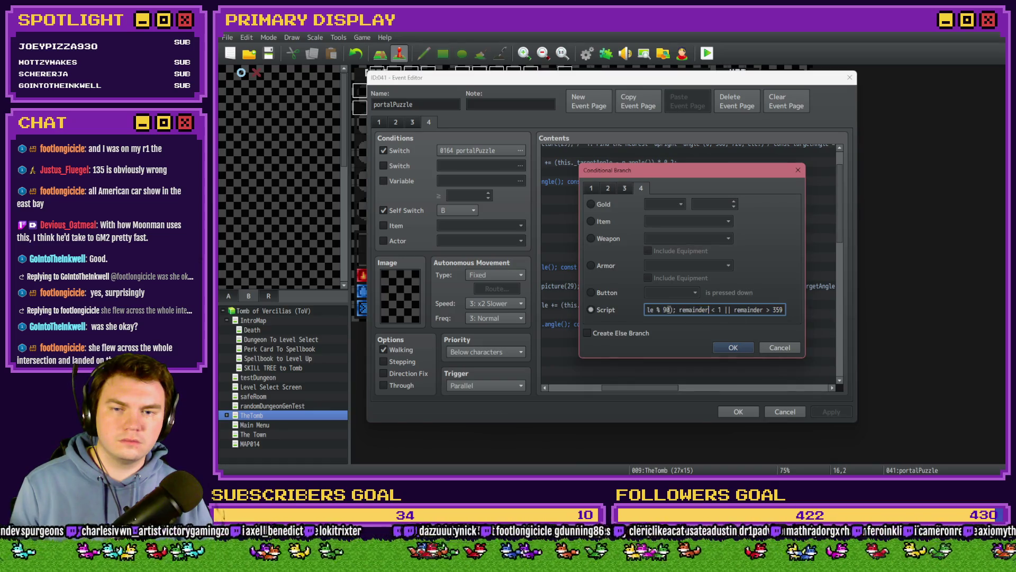
double_click(666, 309)
text(360)
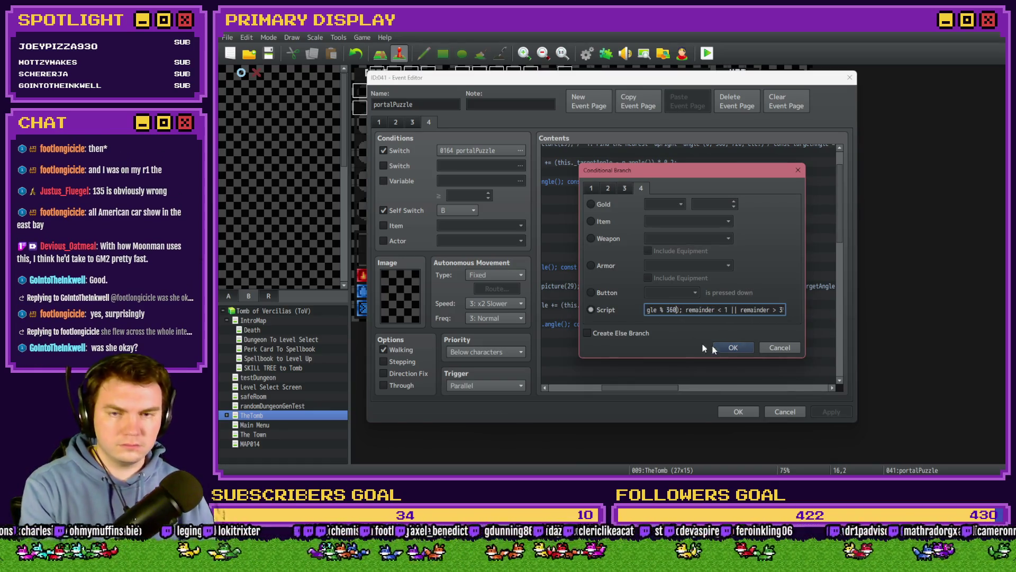
click(716, 346)
click(740, 410)
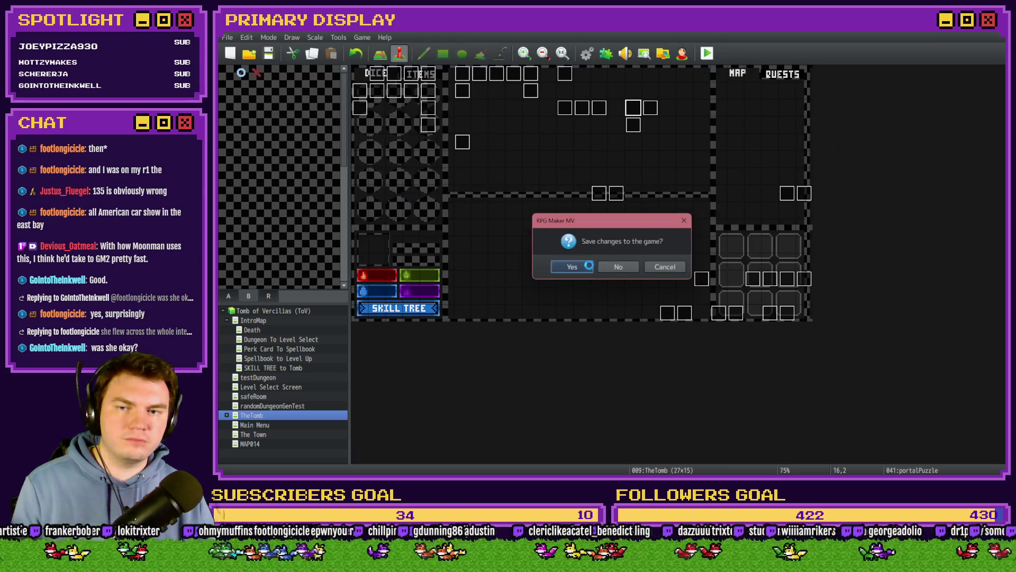
- Save, start a full-screen playtest and pick the Spiked Pauldron perk card
click(586, 265)
double_click(918, 182)
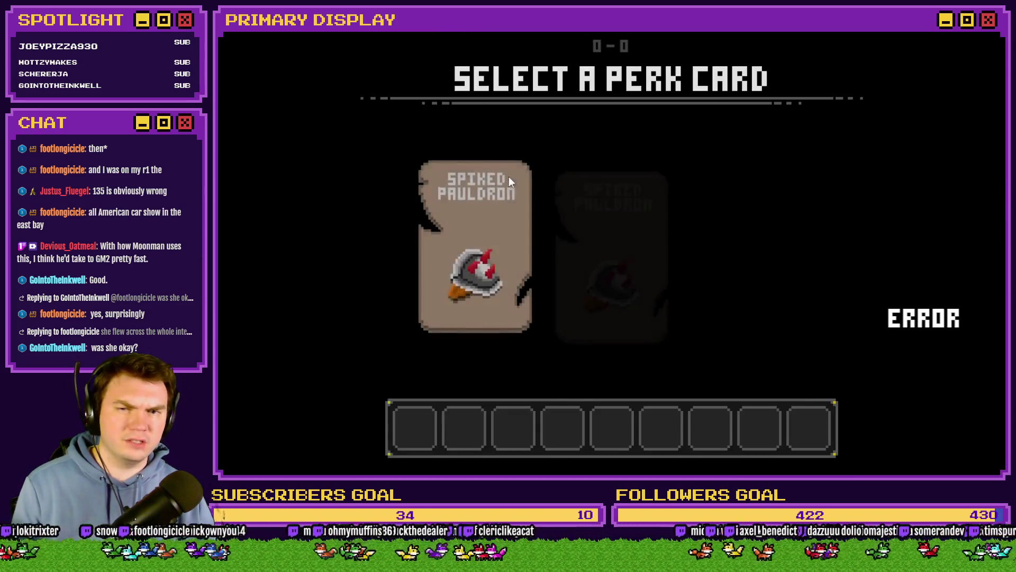
click(501, 206)
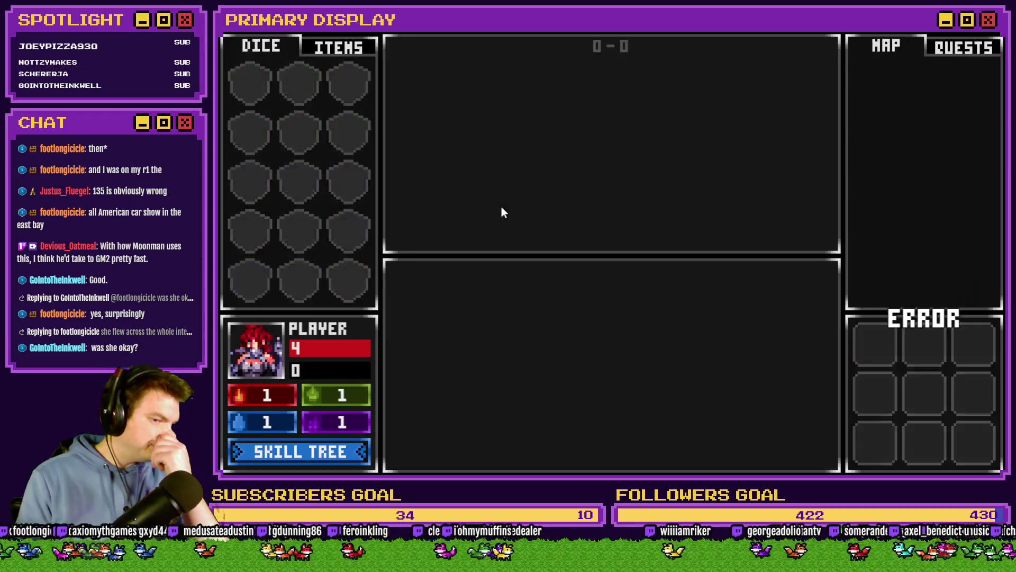
- Turn debug switch 0164 PORTALPUZZLE on and return to the game
key(F9)
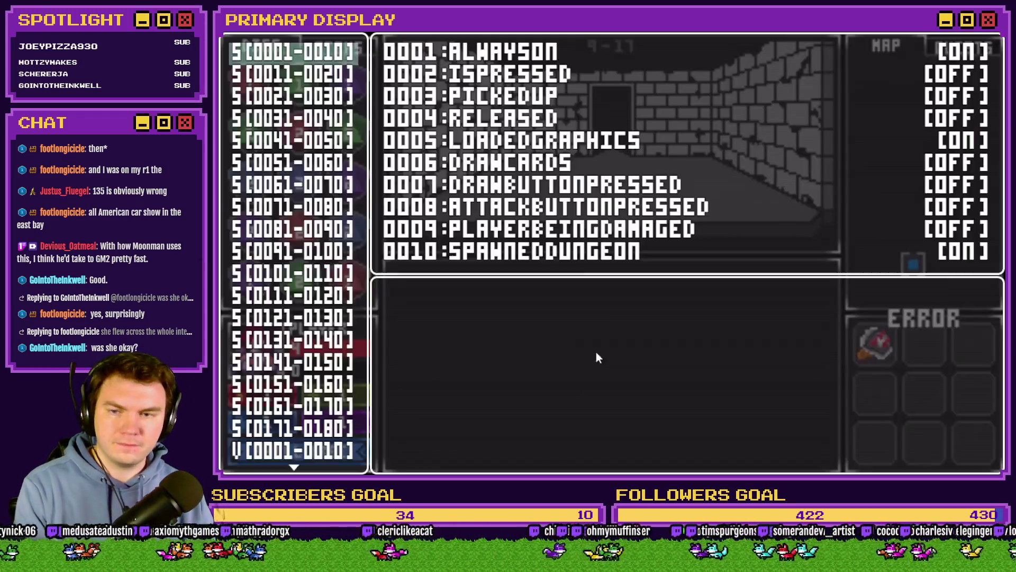
click(277, 408)
key(Down)
key(Down)
key(Down)
key(Return)
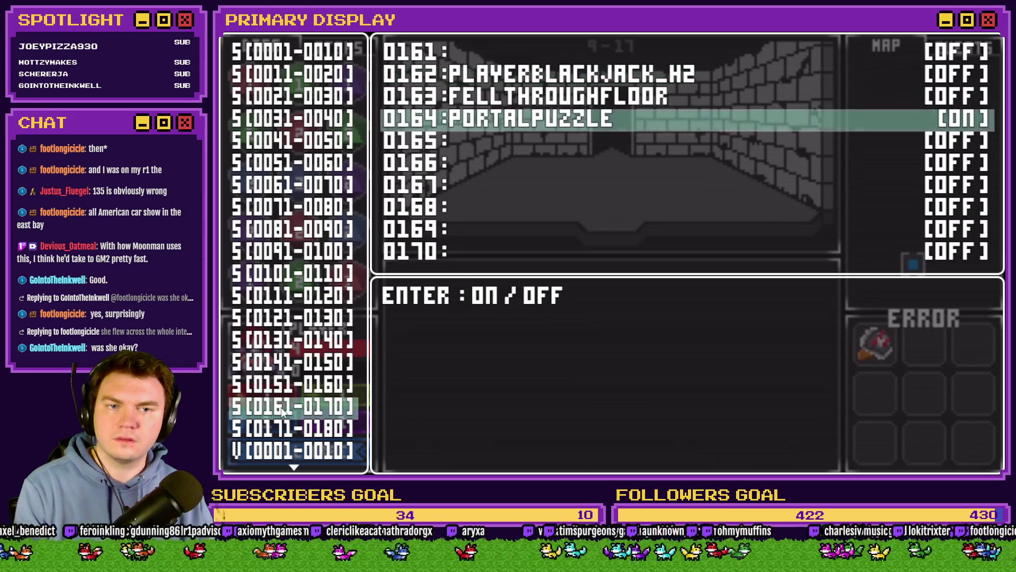
key(Escape)
key(Escape)
- Turn the dial's outer ring a quarter turn to 90, then exit and reopen the portalPuzzle event
mouse_move(548, 350)
mouse_down()
mouse_move(592, 286)
mouse_move(687, 311)
mouse_move(687, 325)
mouse_up()
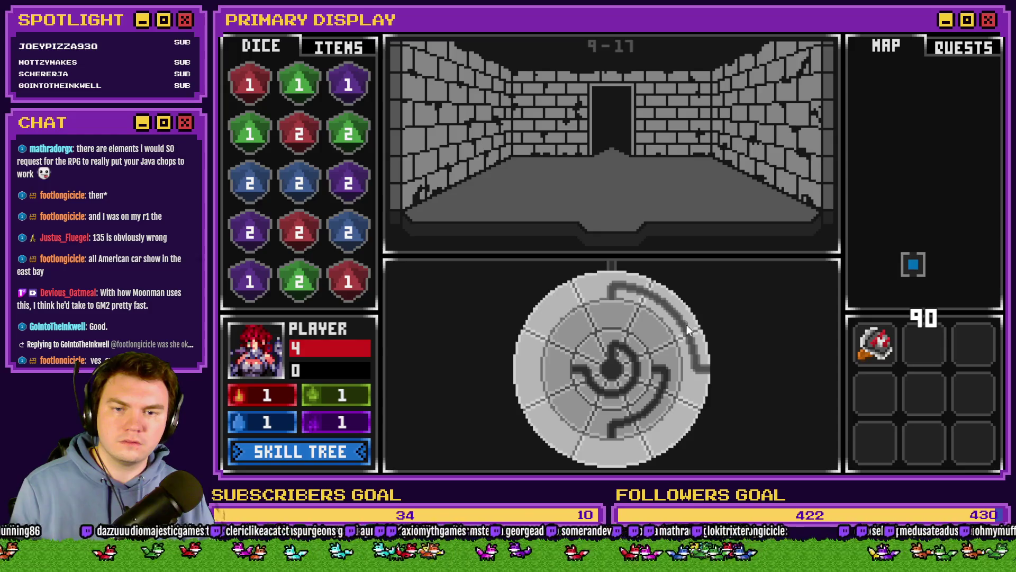
key(alt+F4)
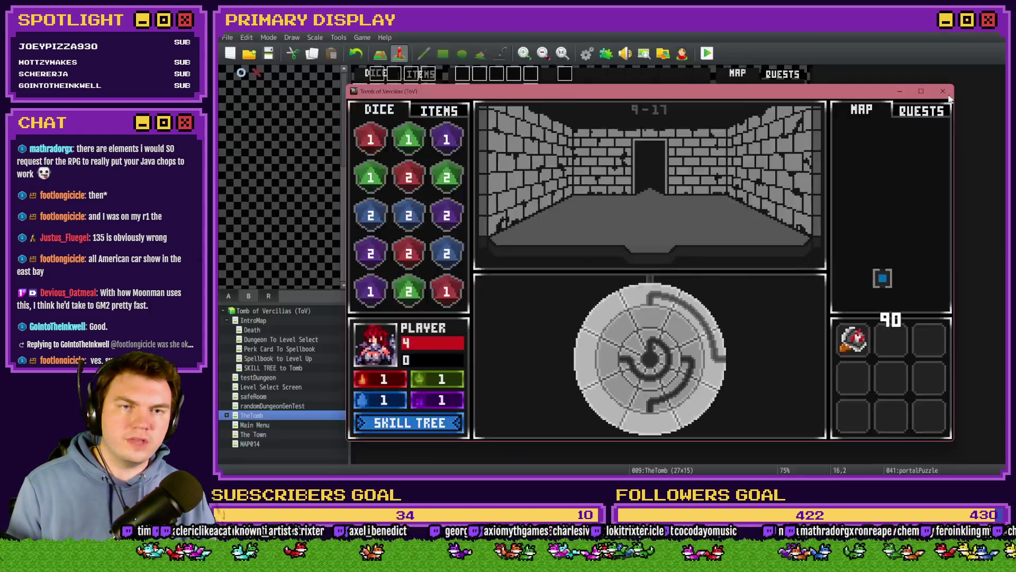
double_click(637, 112)
- Go to page 4 of the event and select the snap-to-90 If block
click(429, 122)
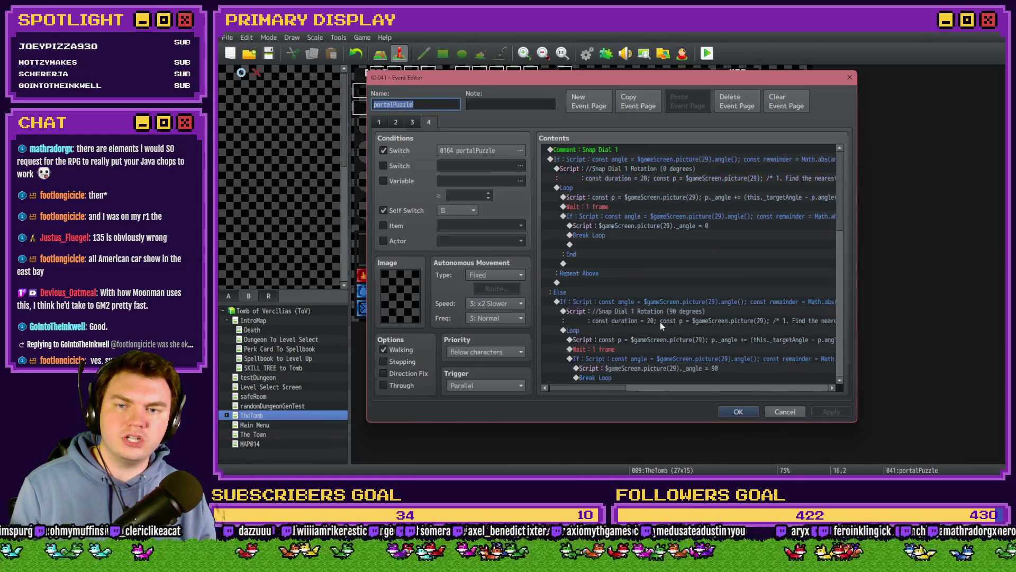
scroll(662, 319, down, 10)
click(682, 273)
mouse_move(609, 387)
mouse_down()
mouse_move(667, 390)
mouse_move(609, 392)
mouse_move(623, 390)
mouse_up()
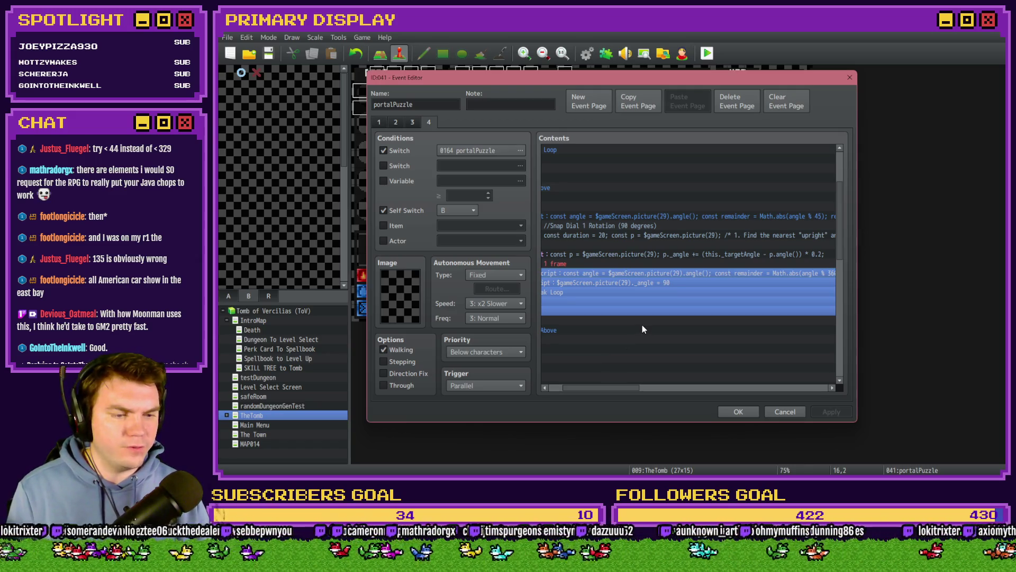
- Change remainder < 1 to < 44, lower the 359 upper bound, and close the event editor
key(space)
drag(752, 310, 801, 312)
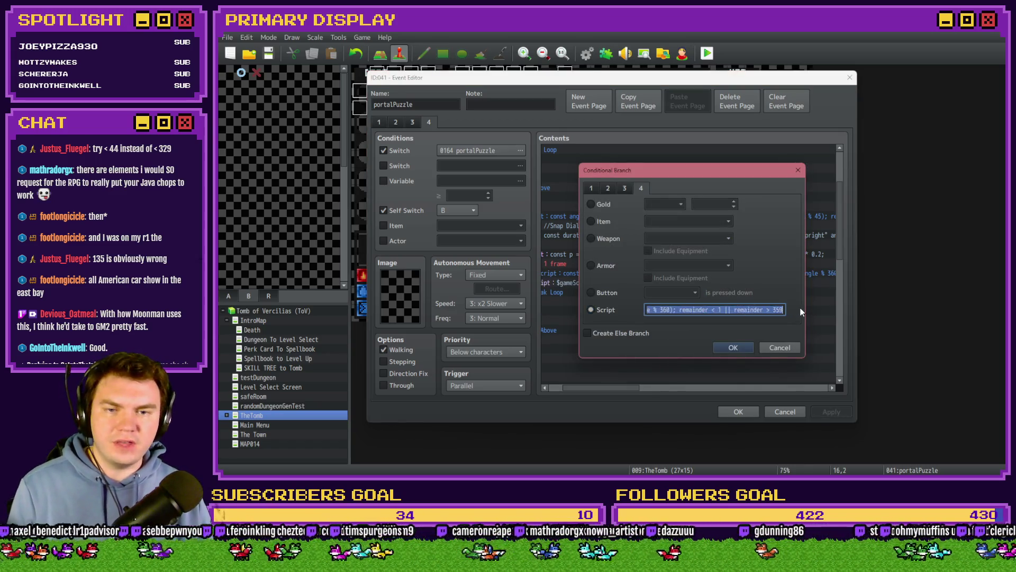
click(735, 310)
double_click(721, 310)
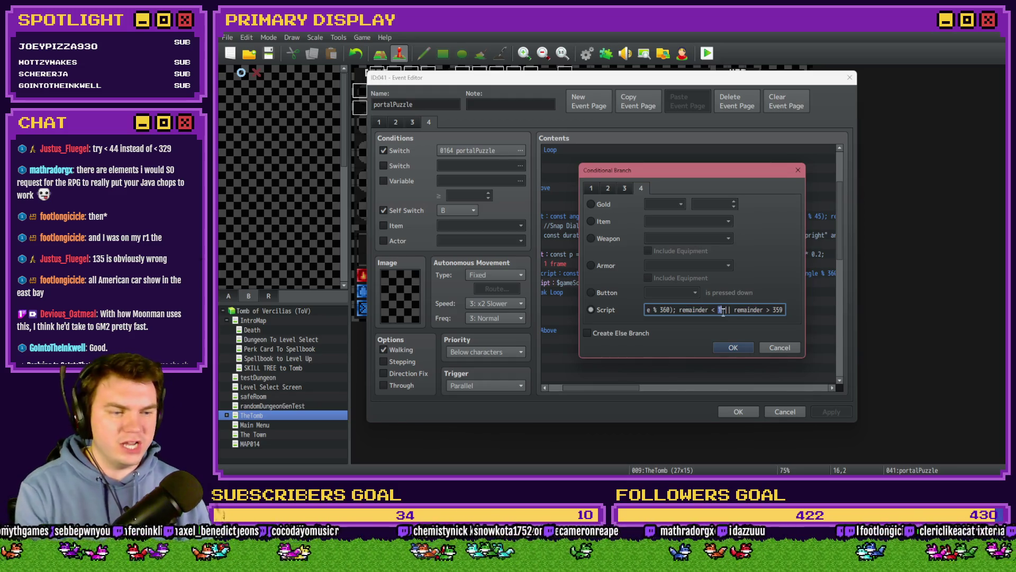
text(44)
double_click(773, 310)
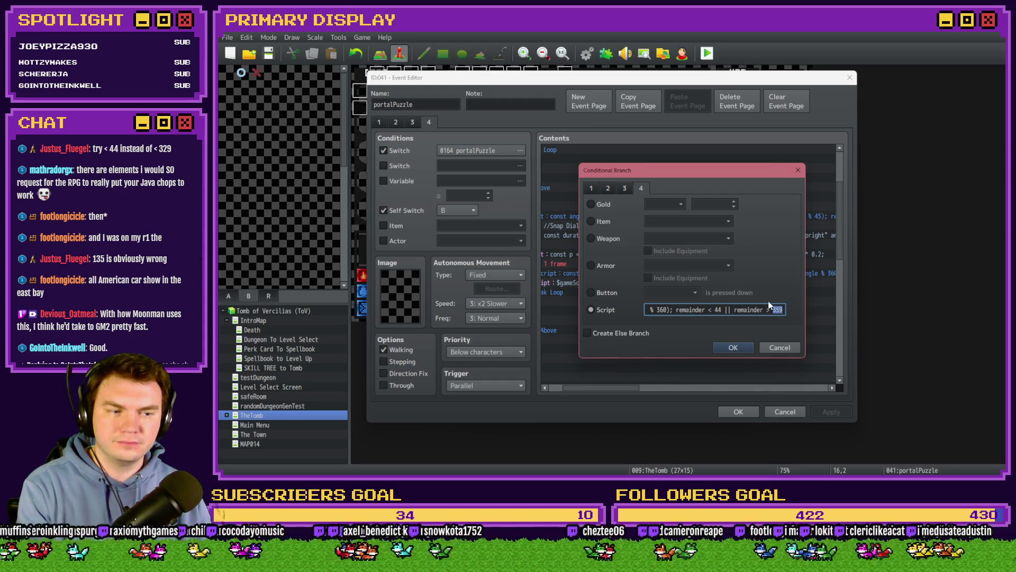
text(316)
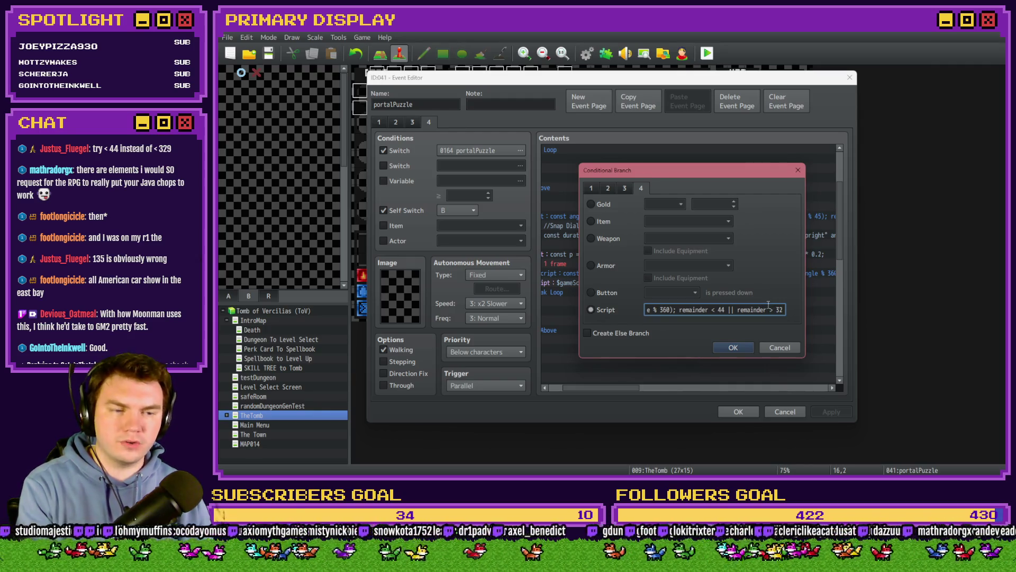
click(733, 349)
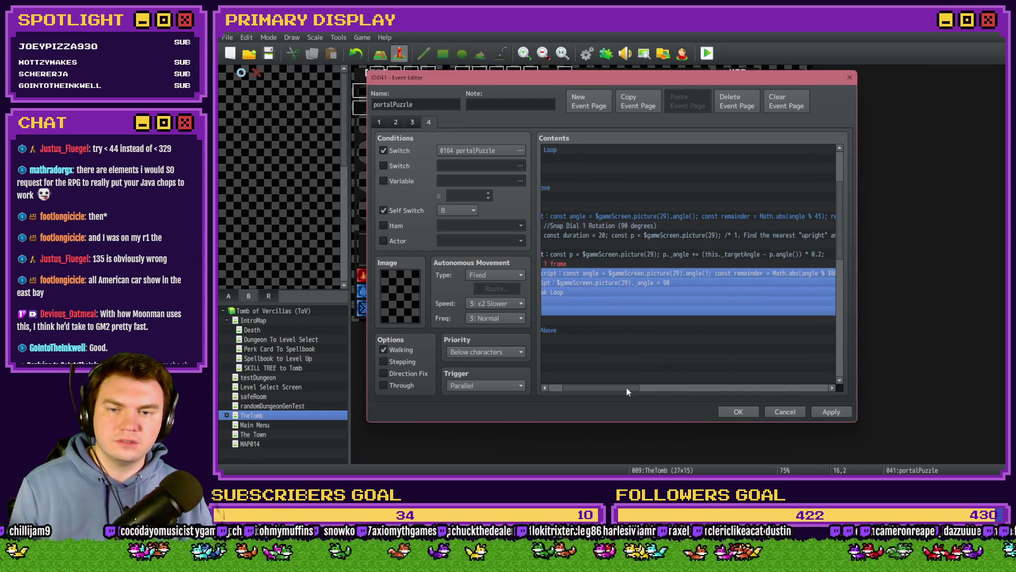
drag(626, 387, 614, 387)
click(633, 284)
click(736, 408)
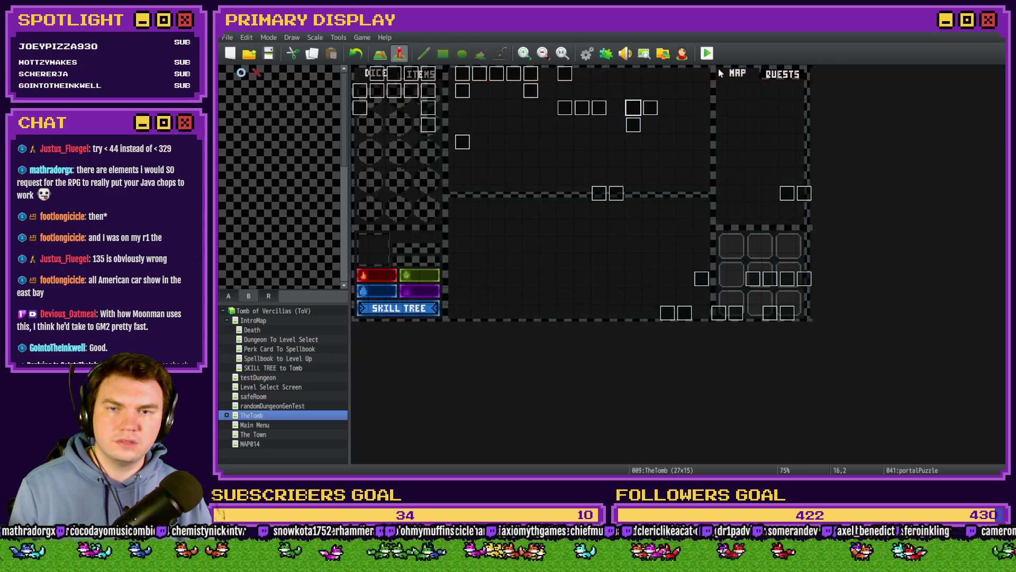
- Save, launch a playtest and choose the Spiked Pauldron perk card
click(707, 53)
click(567, 266)
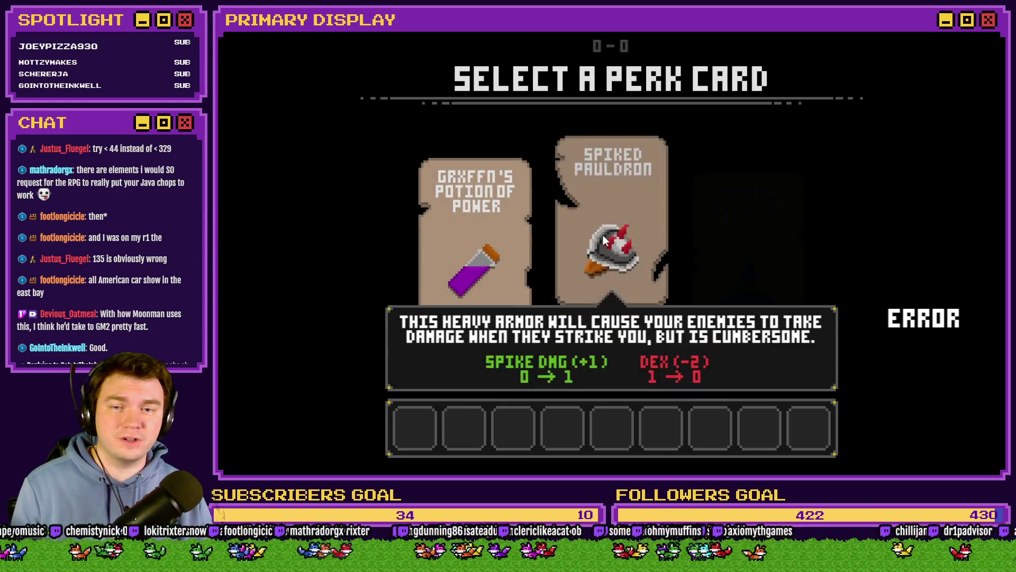
click(602, 233)
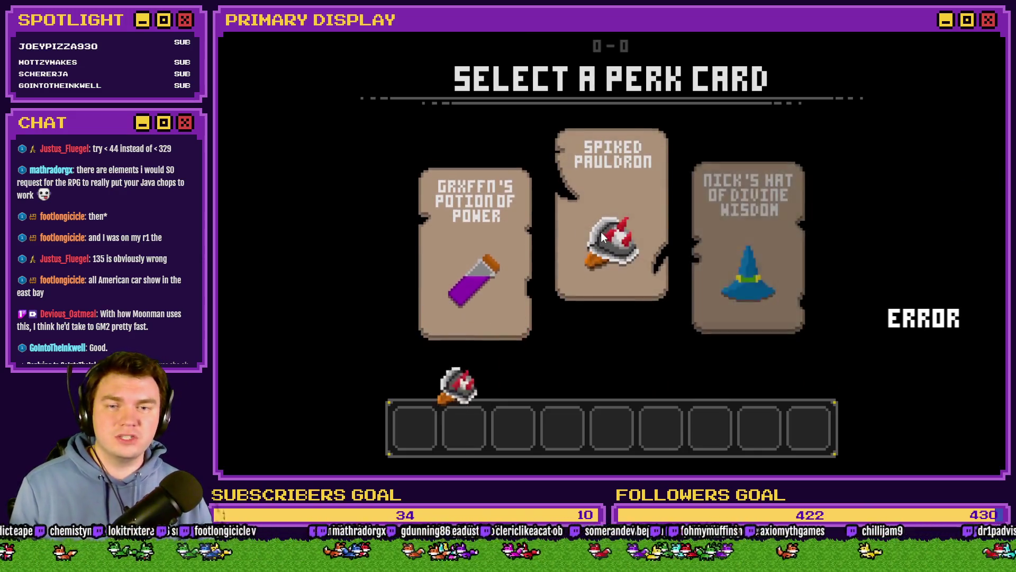
- Switch on debug switch 0164 PORTALPUZZLE, then return to the editor
key(F9)
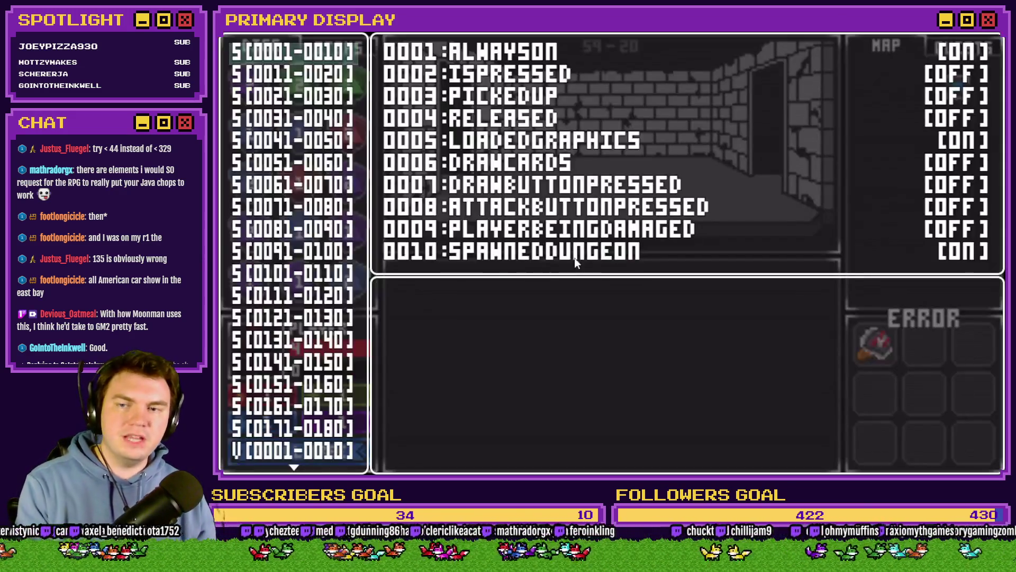
key(Return)
key(Down)
key(Down)
key(Return)
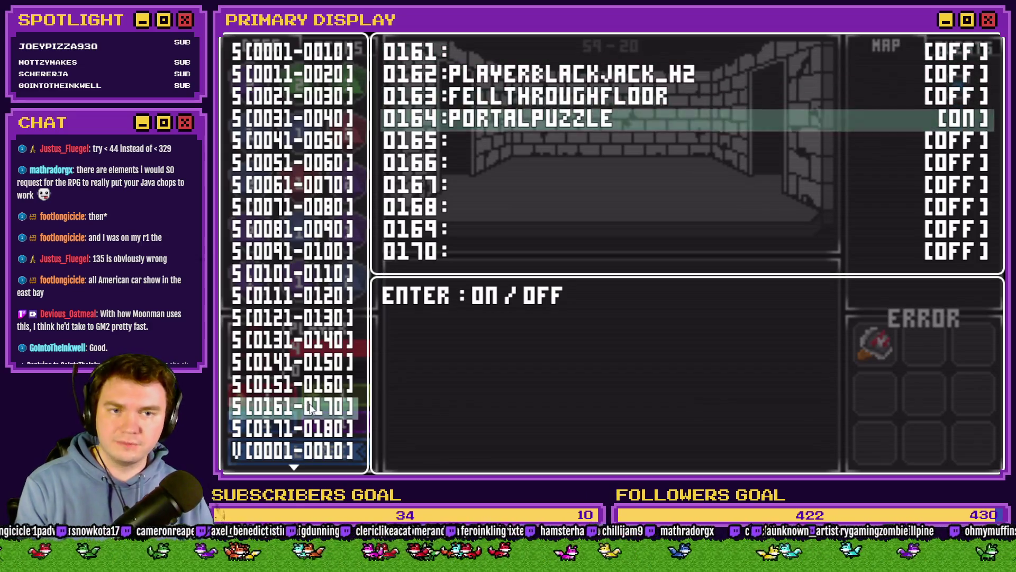
key(Escape)
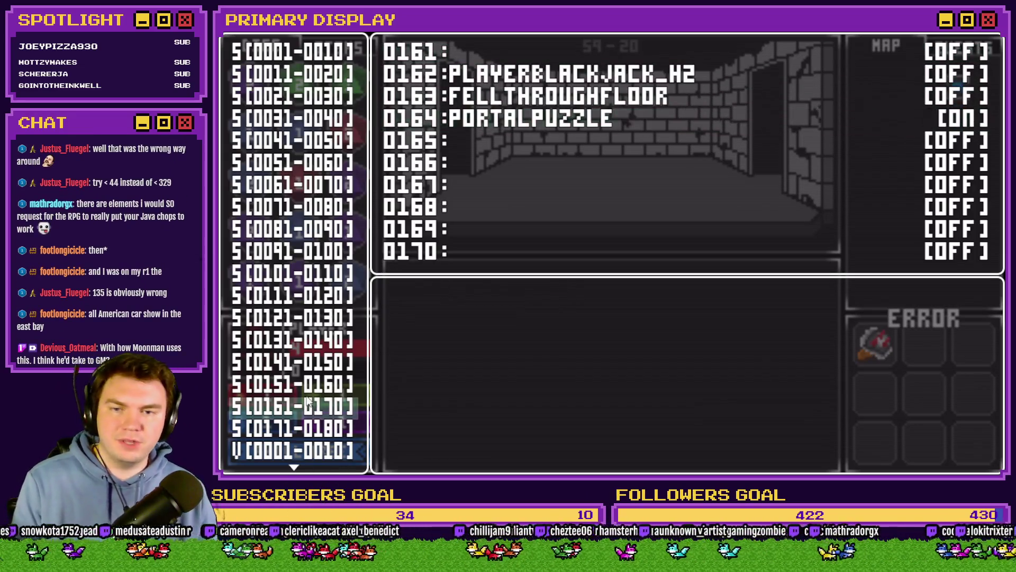
key(Escape)
key(alt+Tab)
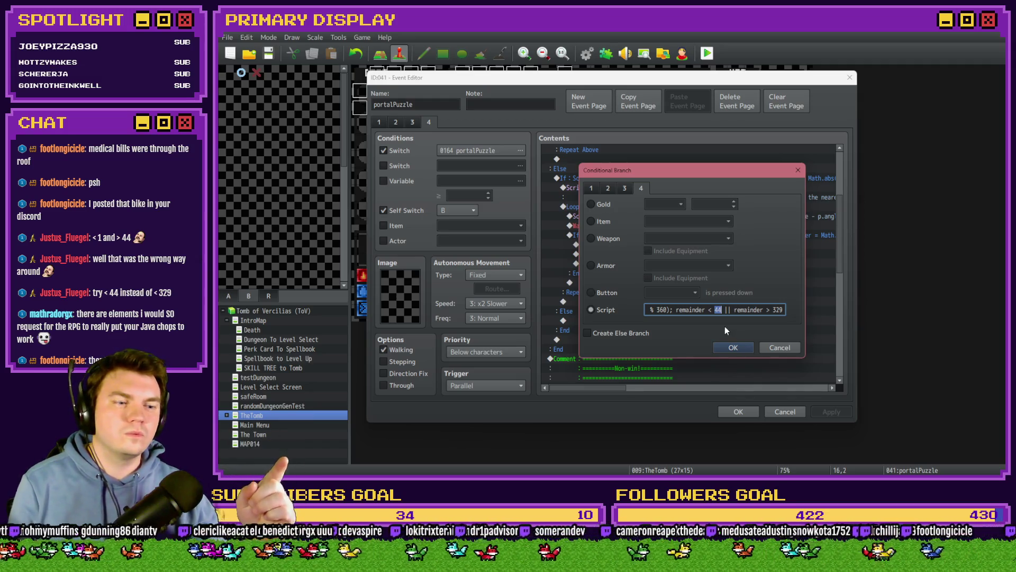
- Replace 44 with 1 and 329 with 45 in the branch script, then close the event editor
text(1)
double_click(778, 309)
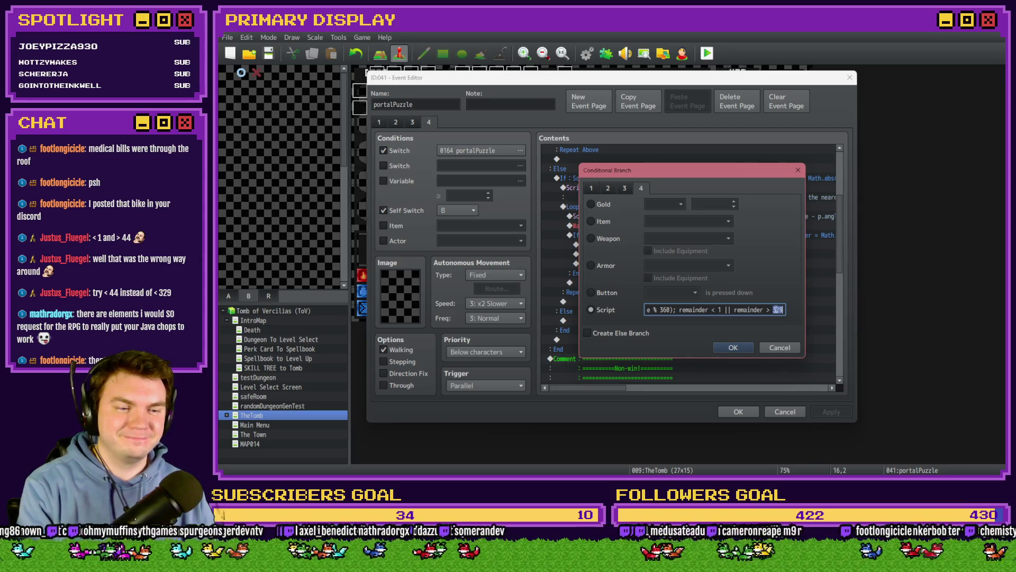
text(45)
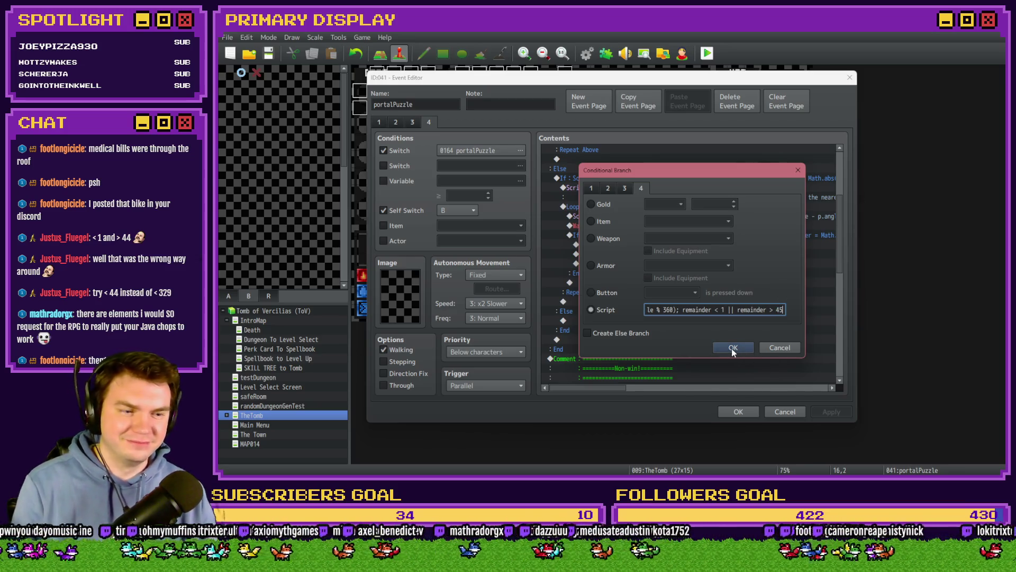
click(732, 350)
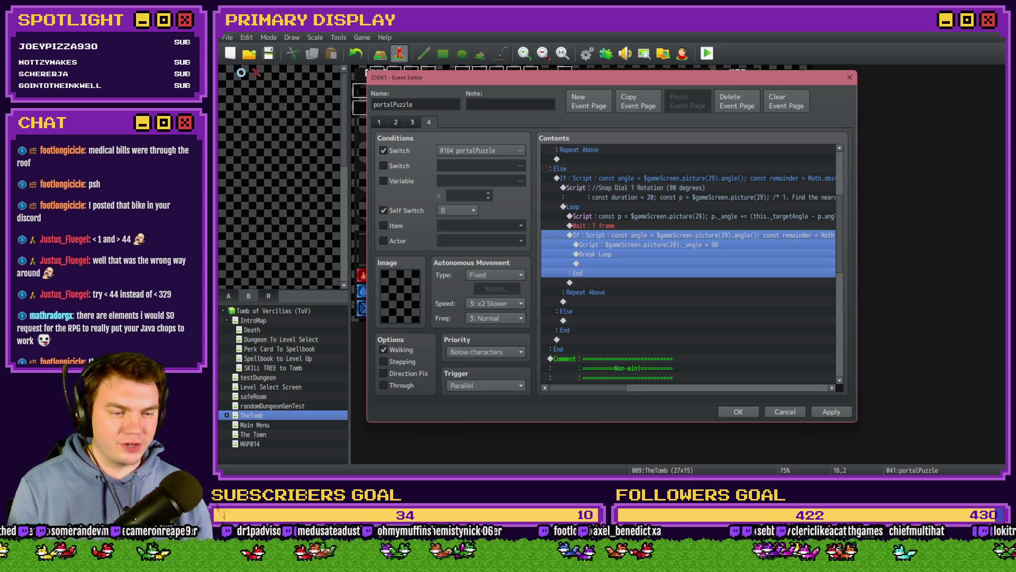
click(741, 412)
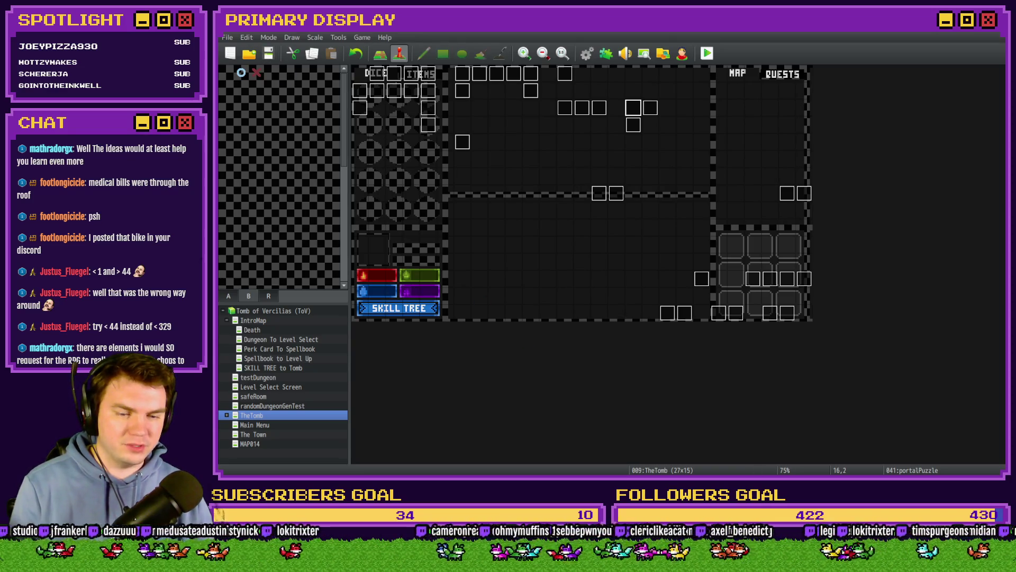
- In the browser's Discord #general channel, zoom in and out on the bike photo, then return to RPG Maker
key(alt+Tab)
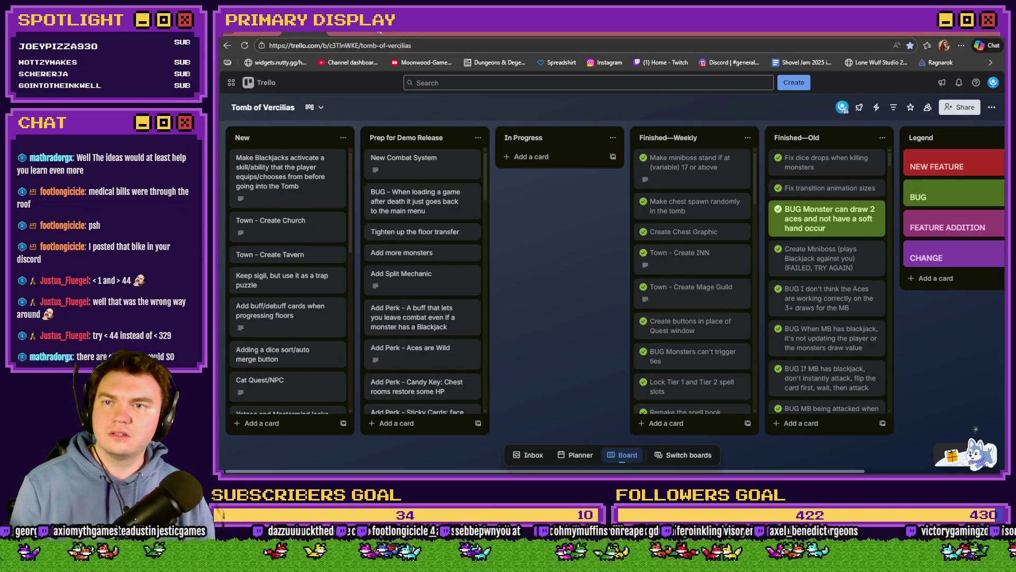
key(ctrl+Tab)
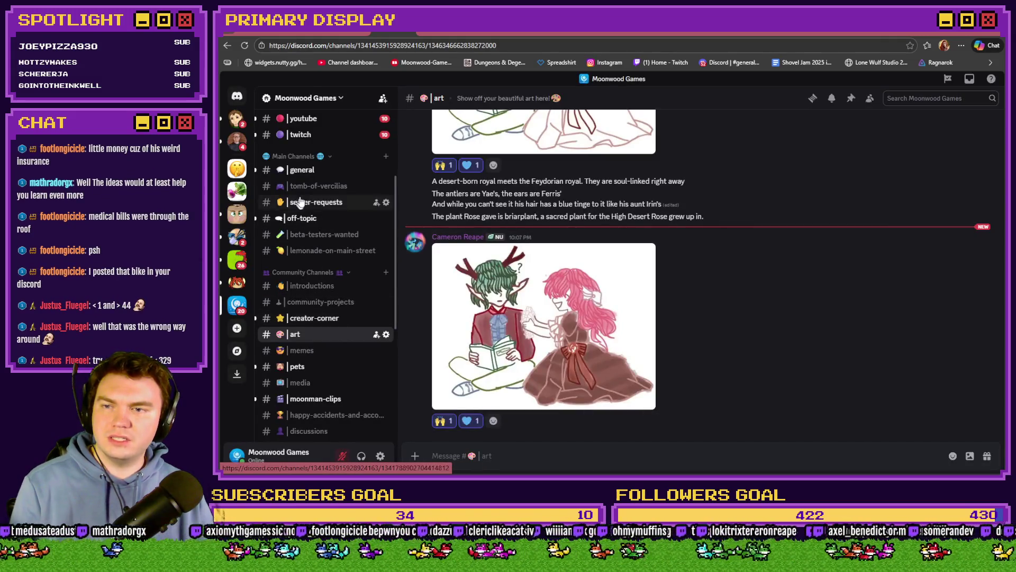
click(303, 170)
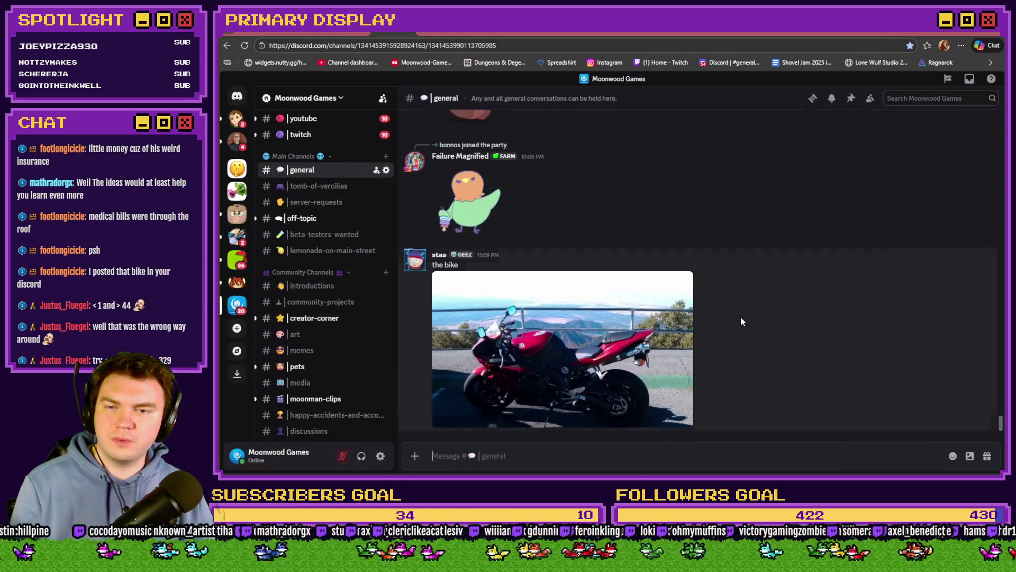
click(625, 360)
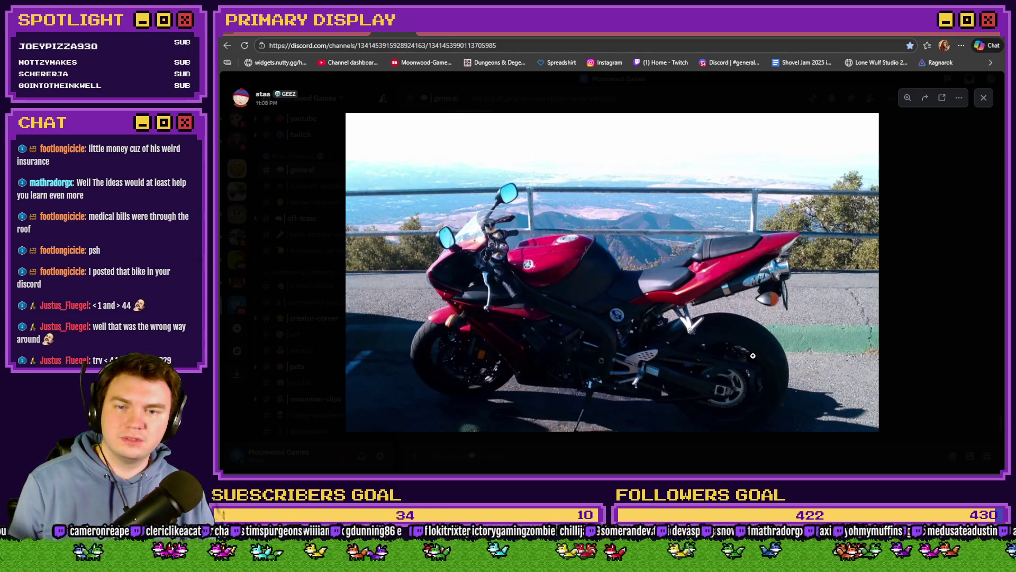
click(591, 346)
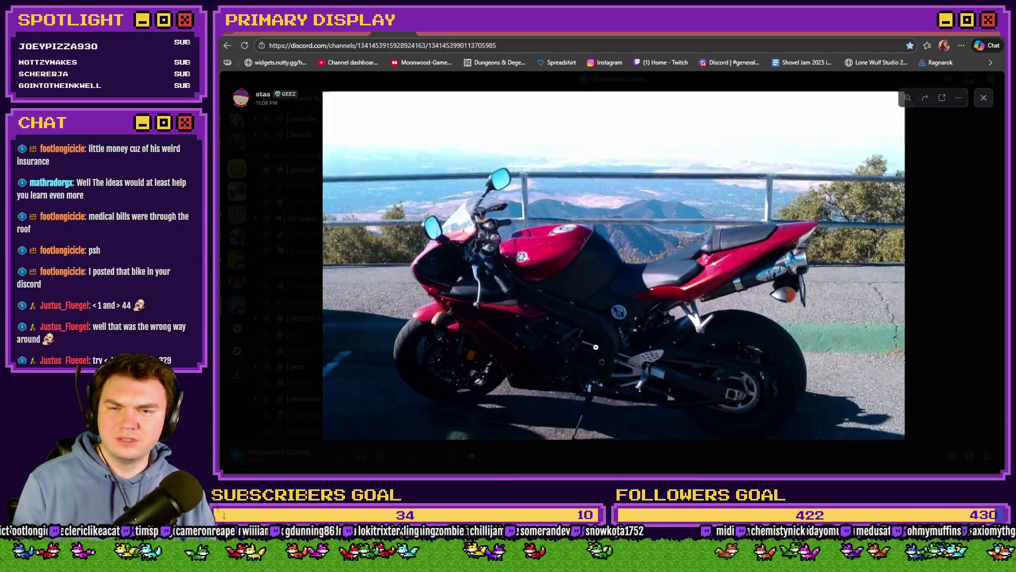
click(565, 313)
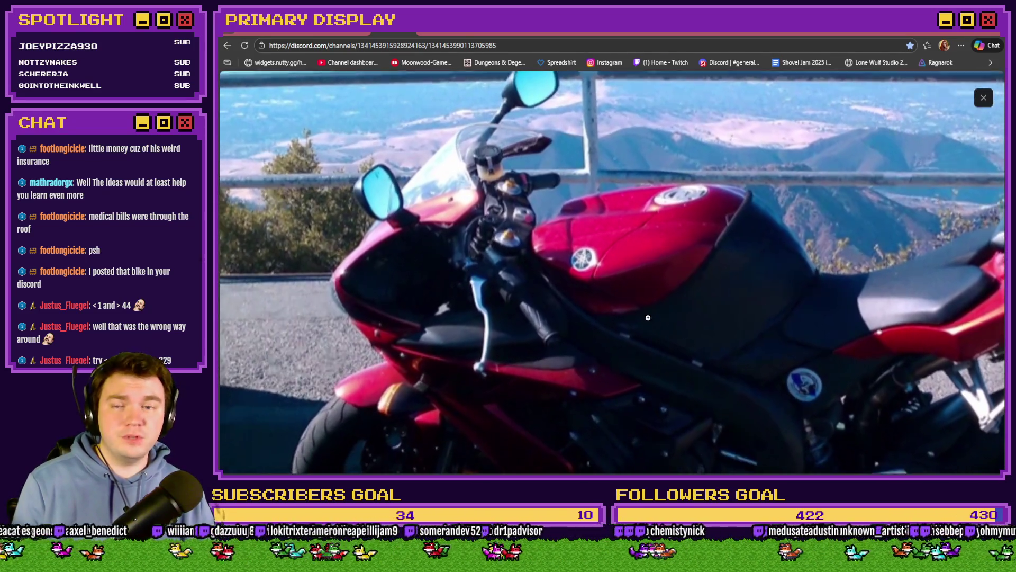
click(648, 317)
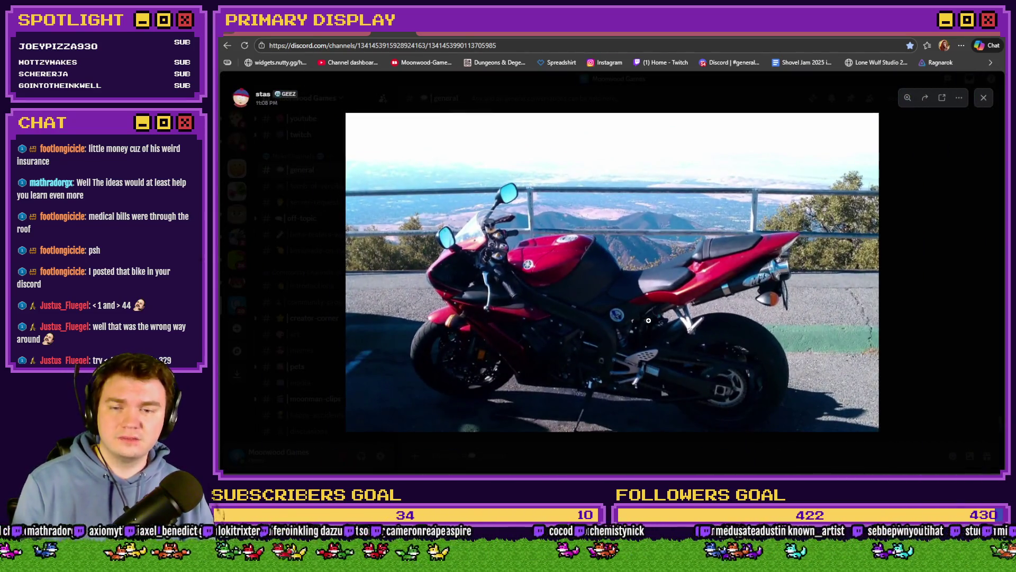
key(Escape)
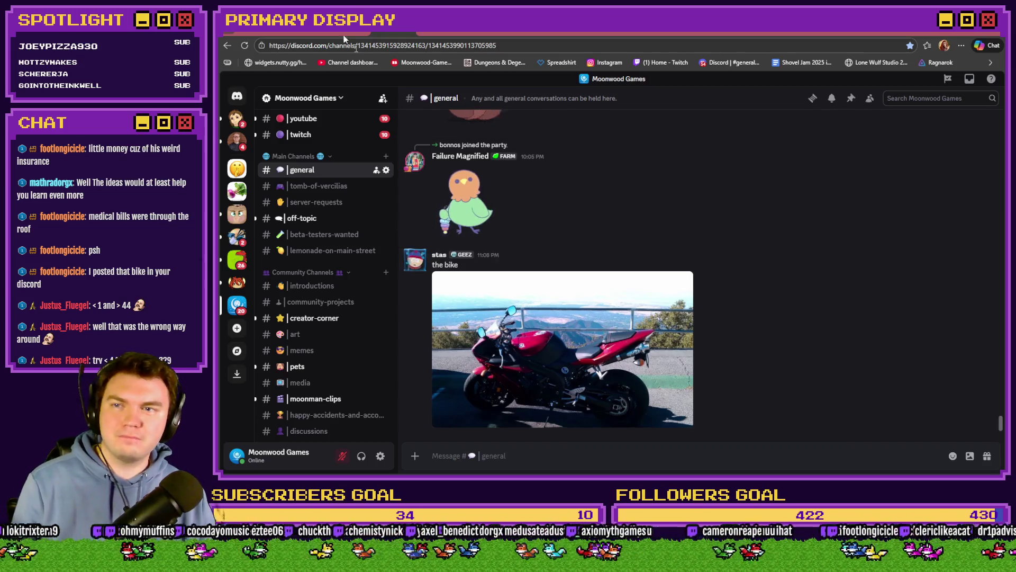
key(ctrl+Tab)
key(alt+Tab)
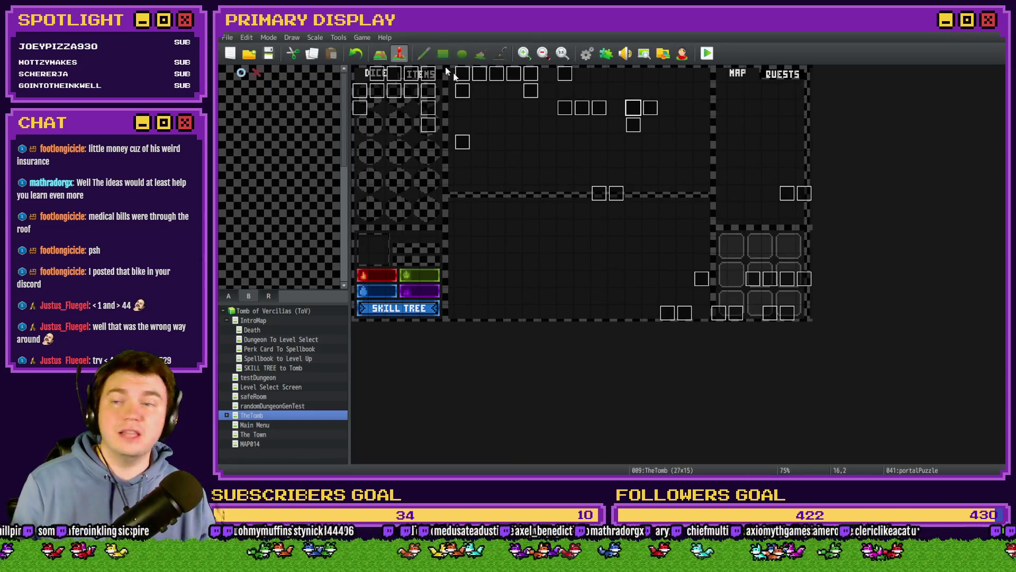
- Start a playtest and choose the Axel's Daggers perk card
click(707, 53)
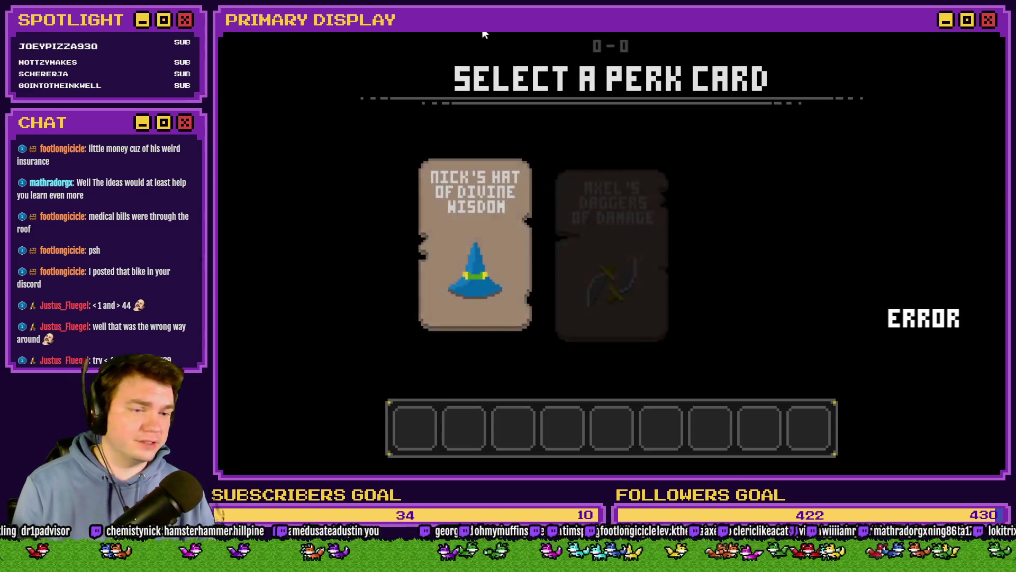
mouse_move(595, 180)
click(623, 239)
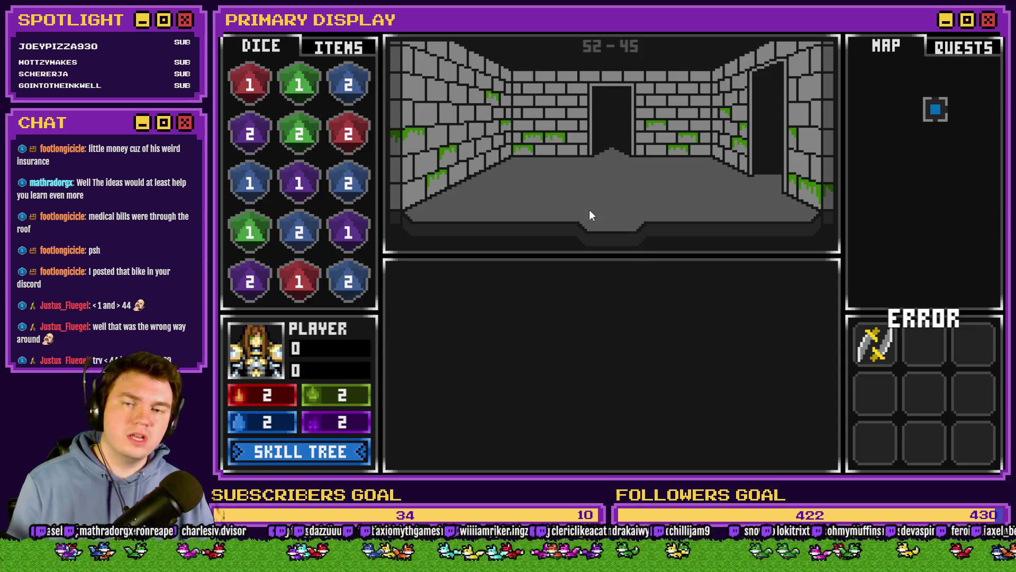
- Turn debug switch 0164 PORTALPUZZLE on and rotate the dial to test snapping
key(F9)
click(279, 402)
key(Down)
key(Down)
key(Down)
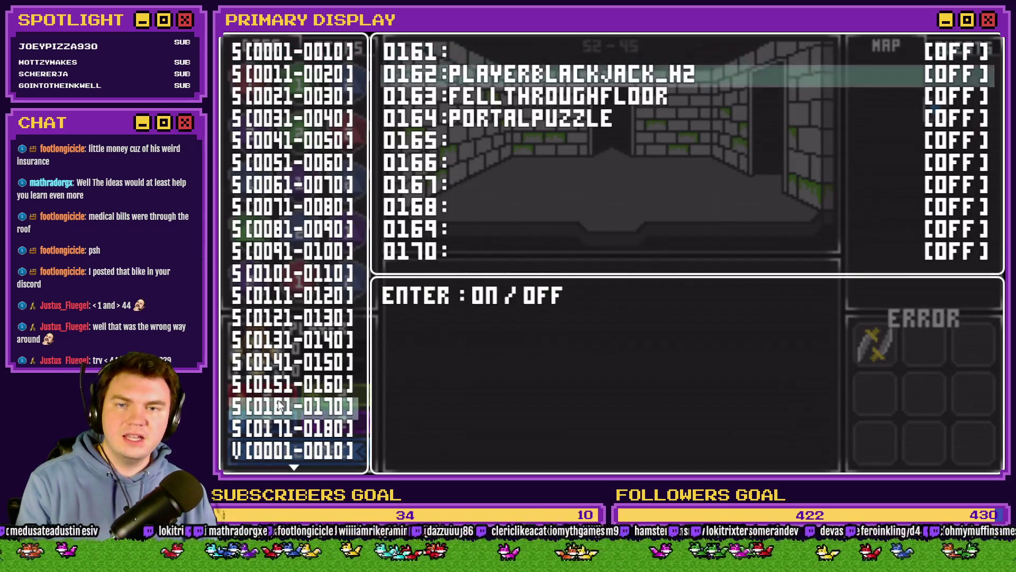
key(Return)
key(Escape)
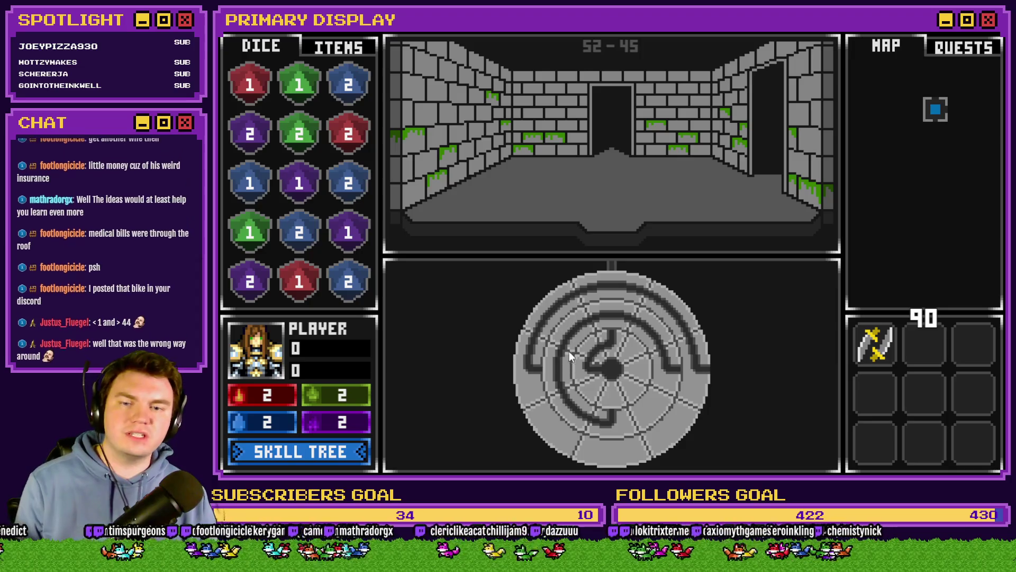
mouse_move(601, 315)
mouse_down()
mouse_move(662, 315)
mouse_move(660, 300)
mouse_move(621, 290)
mouse_move(684, 311)
mouse_move(704, 366)
mouse_move(751, 404)
mouse_move(694, 367)
mouse_move(684, 335)
mouse_move(616, 279)
mouse_move(586, 293)
mouse_move(671, 317)
mouse_move(702, 362)
mouse_move(734, 365)
mouse_move(704, 363)
mouse_move(681, 310)
mouse_move(665, 313)
mouse_move(632, 290)
mouse_move(565, 300)
mouse_move(602, 282)
mouse_move(560, 297)
mouse_move(636, 290)
mouse_move(666, 305)
mouse_move(701, 357)
mouse_up()
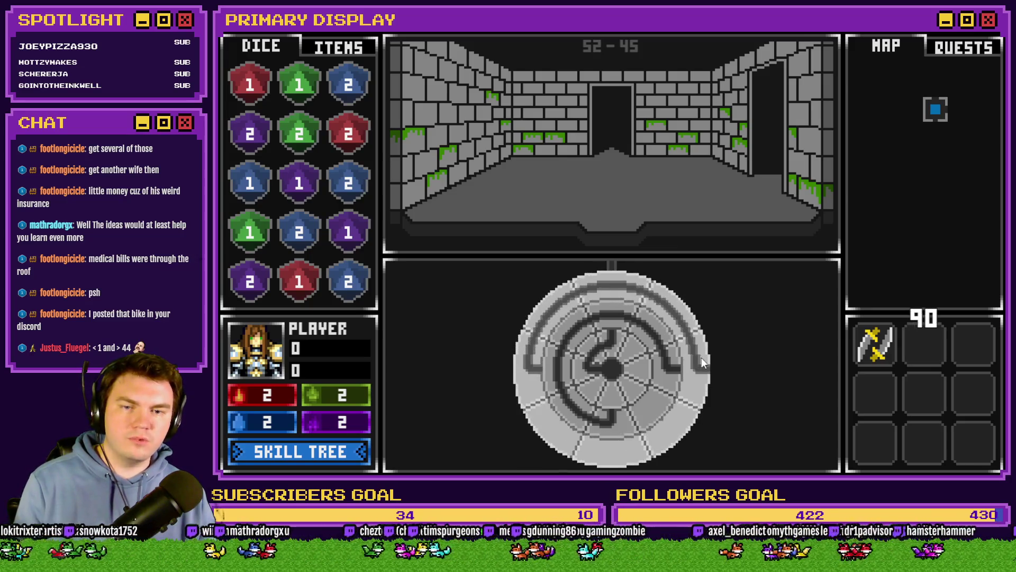
click(979, 30)
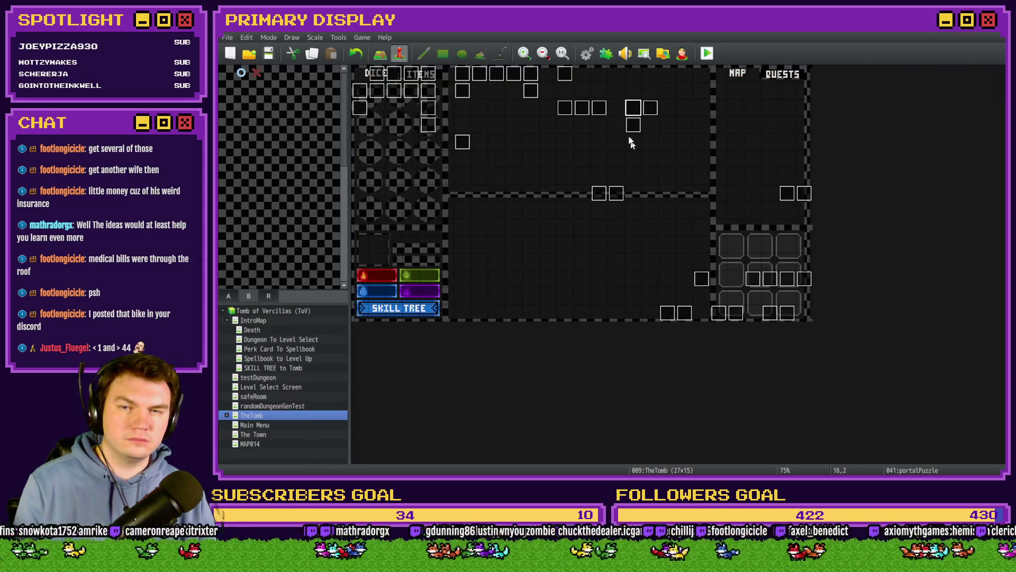
double_click(642, 106)
click(429, 122)
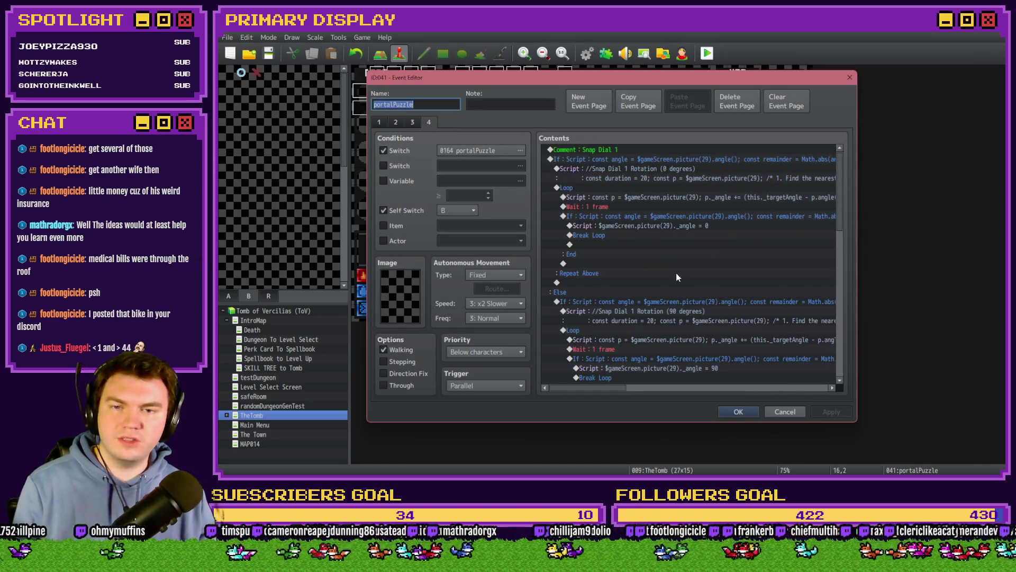
scroll(662, 291, down, 3)
scroll(664, 295, up, 1)
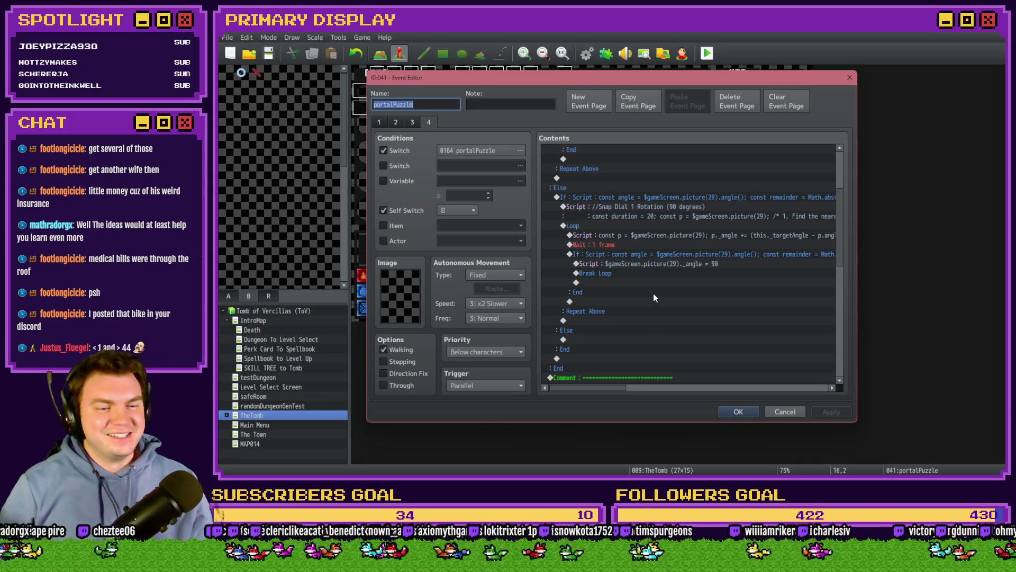
scroll(661, 227, up, 4)
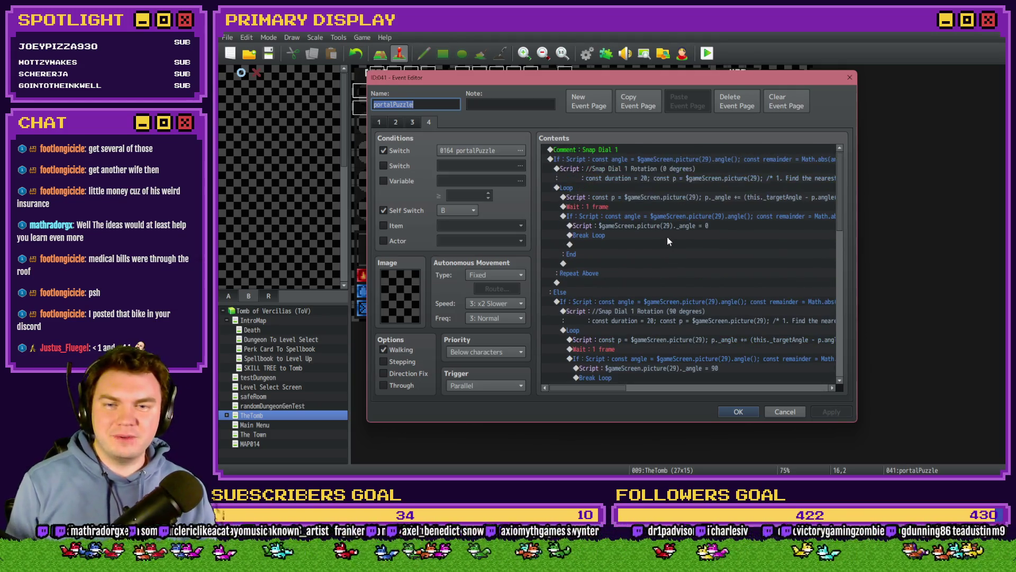
scroll(667, 241, down, 3)
click(693, 225)
click(709, 264)
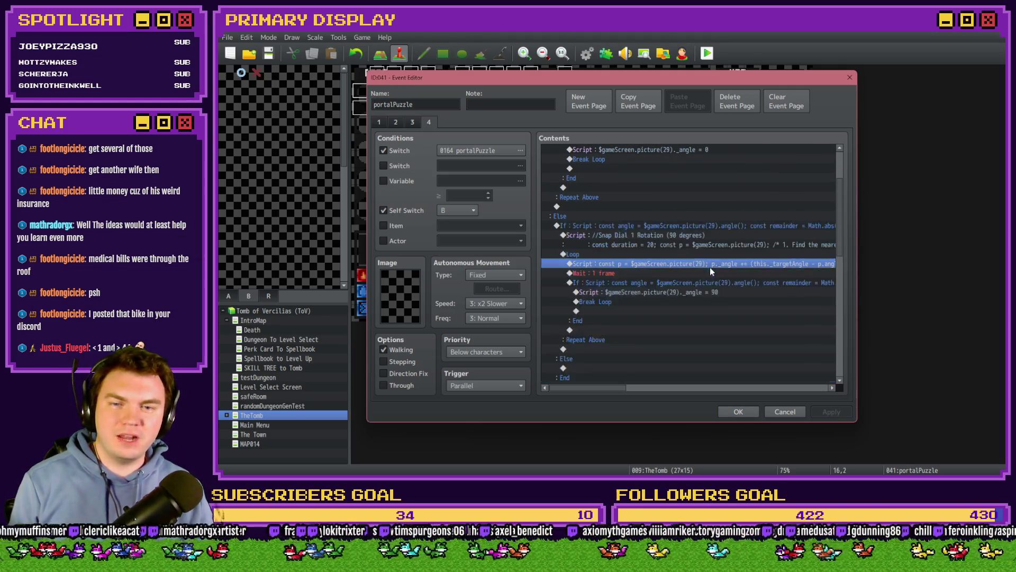
click(696, 311)
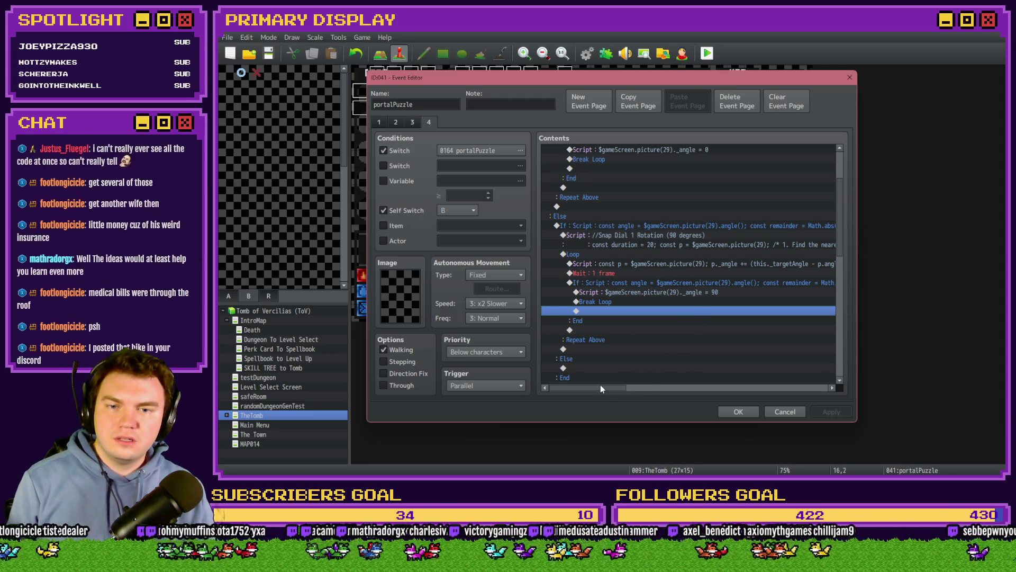
drag(604, 386, 653, 385)
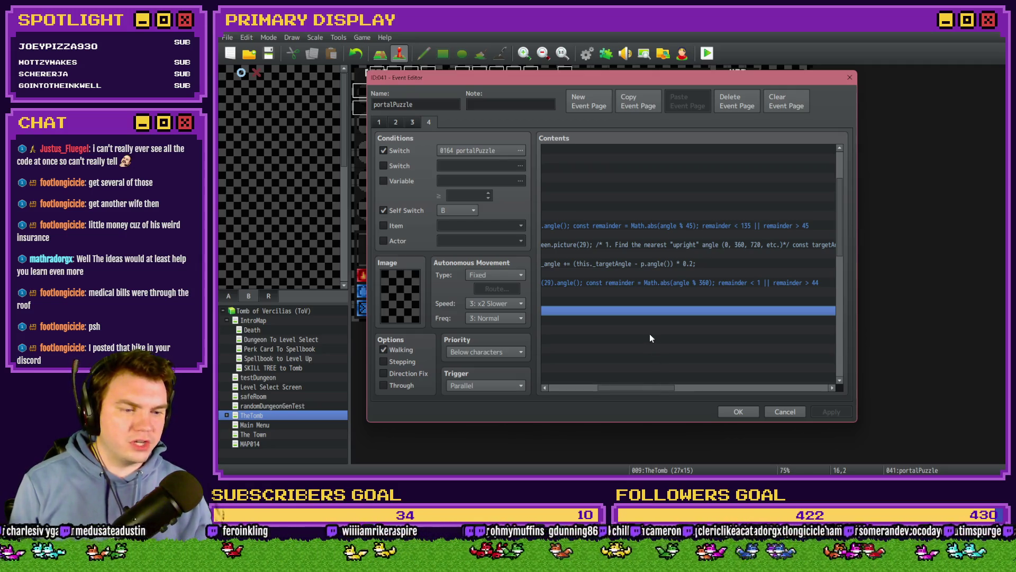
drag(654, 386, 617, 388)
scroll(839, 231, up, 3)
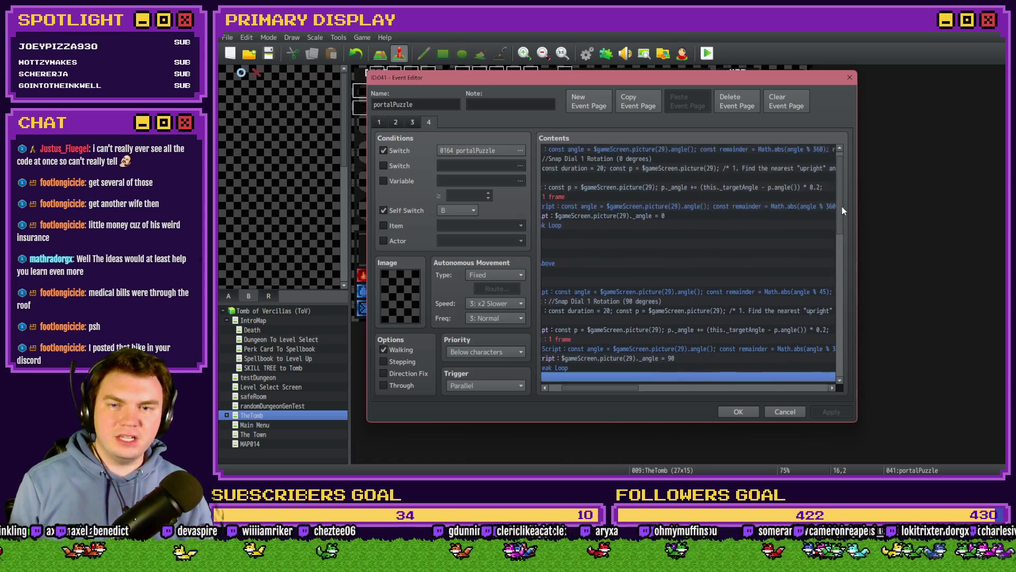
drag(612, 388, 602, 387)
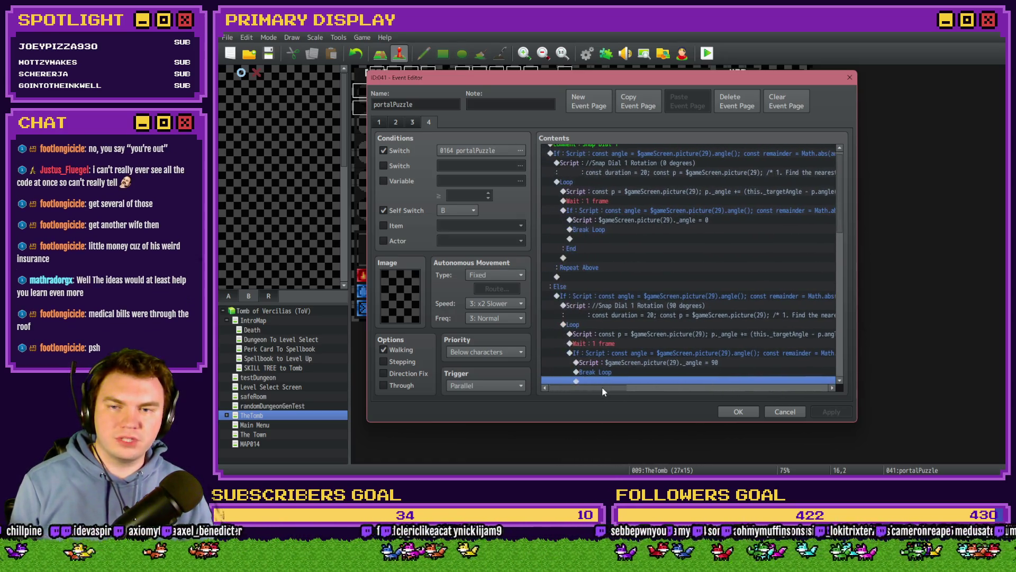
click(607, 211)
click(614, 239)
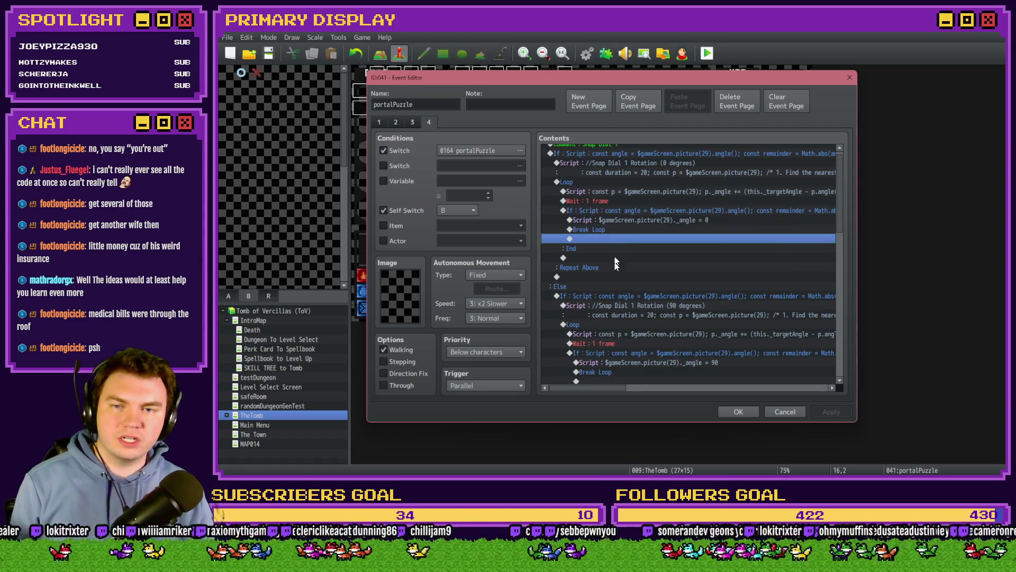
drag(593, 390, 642, 389)
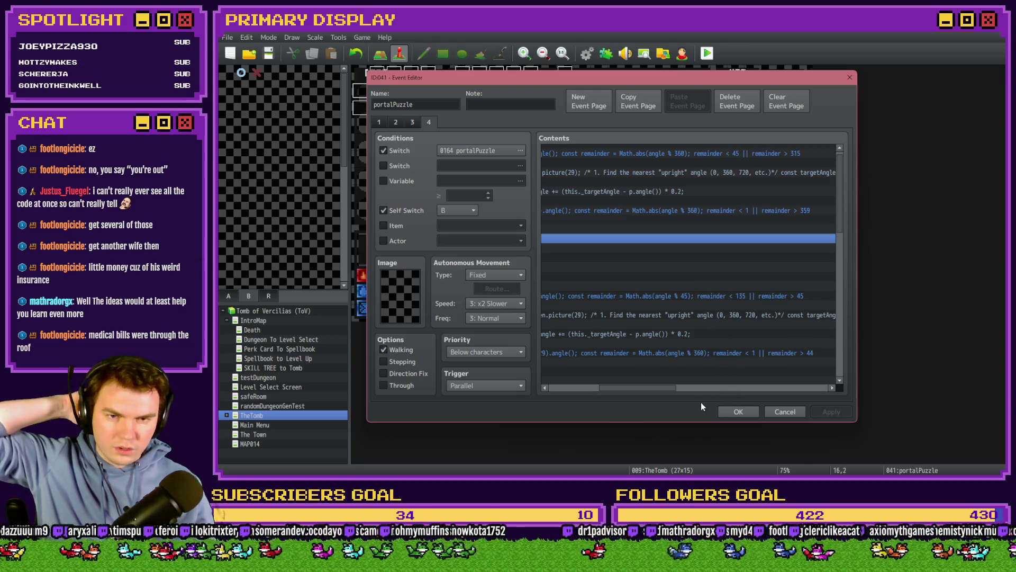
drag(669, 385, 621, 388)
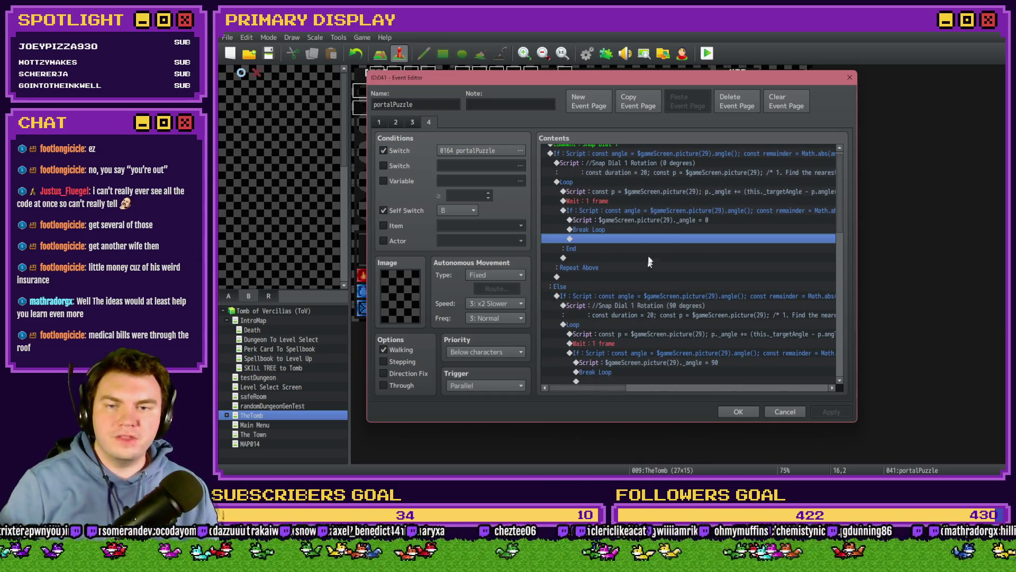
click(659, 221)
key(Down)
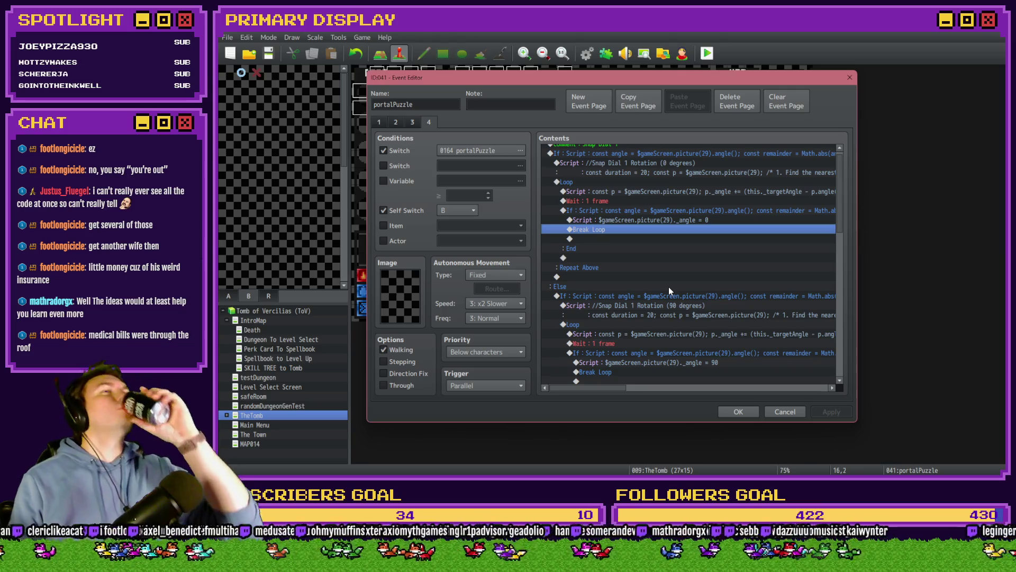
scroll(668, 287, down, 2)
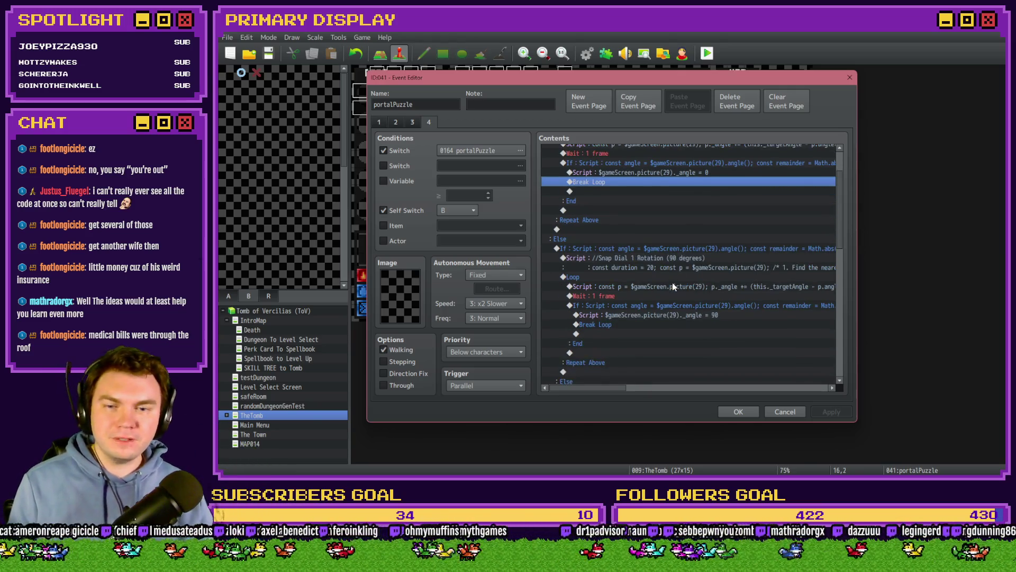
scroll(607, 358, down, 1)
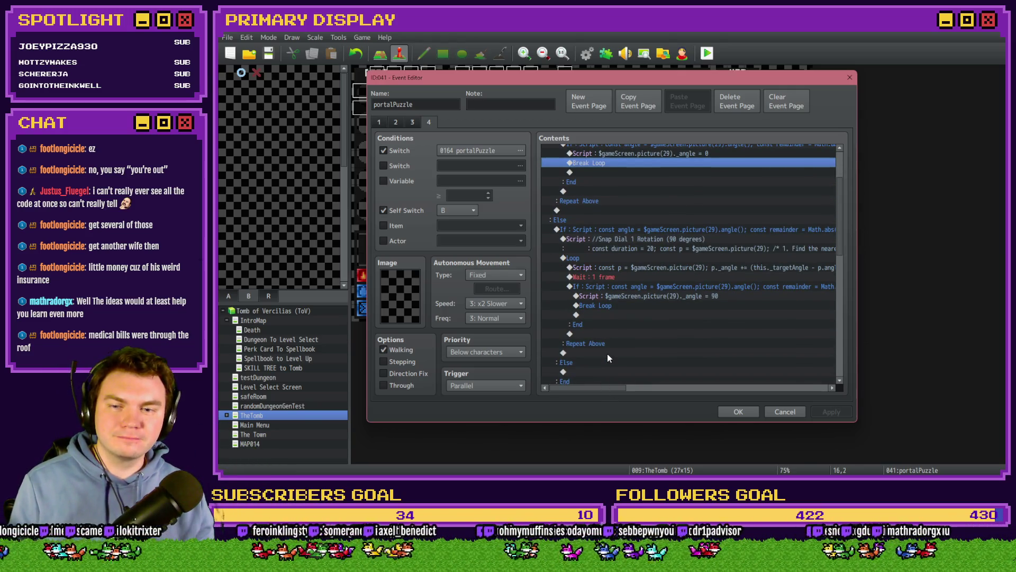
scroll(608, 357, down, 1)
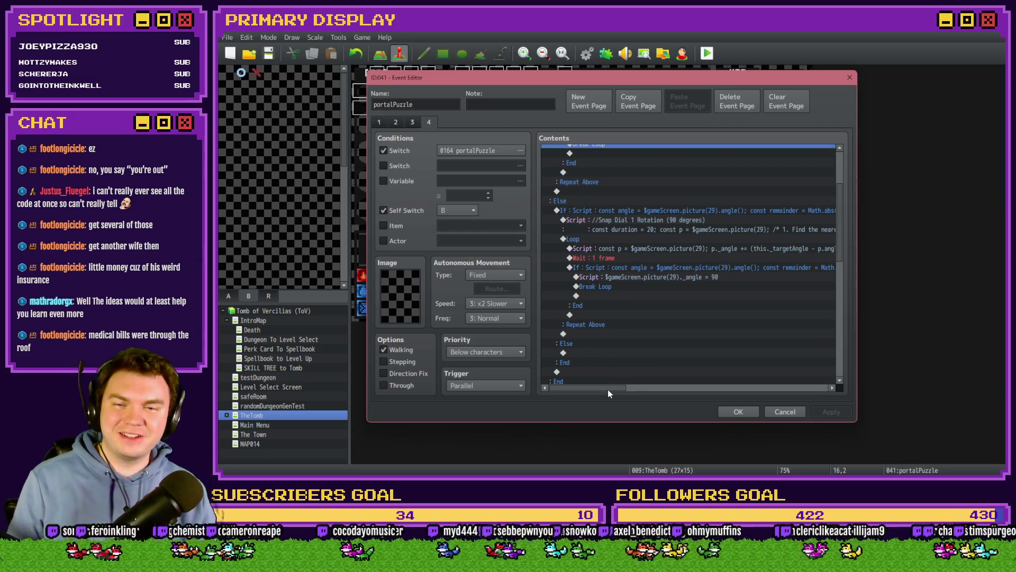
drag(612, 386, 619, 385)
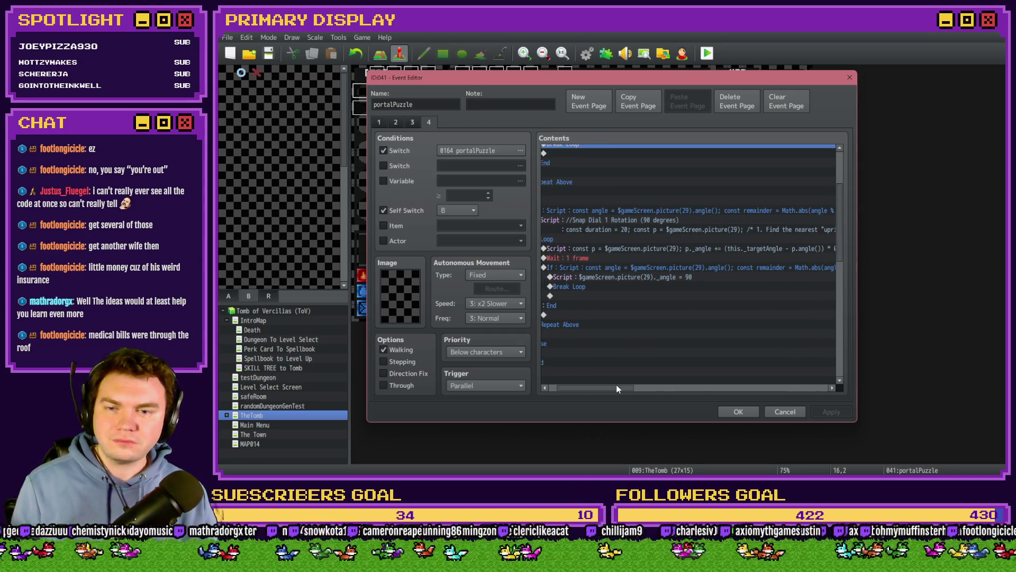
drag(617, 384, 648, 385)
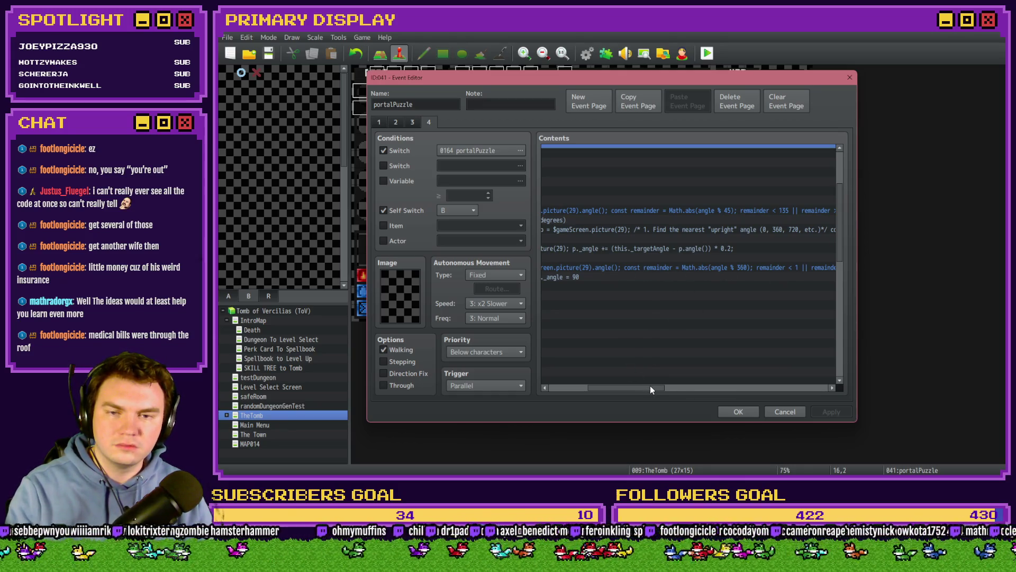
mouse_move(644, 386)
mouse_down()
mouse_move(654, 386)
mouse_move(592, 390)
mouse_move(602, 391)
mouse_up()
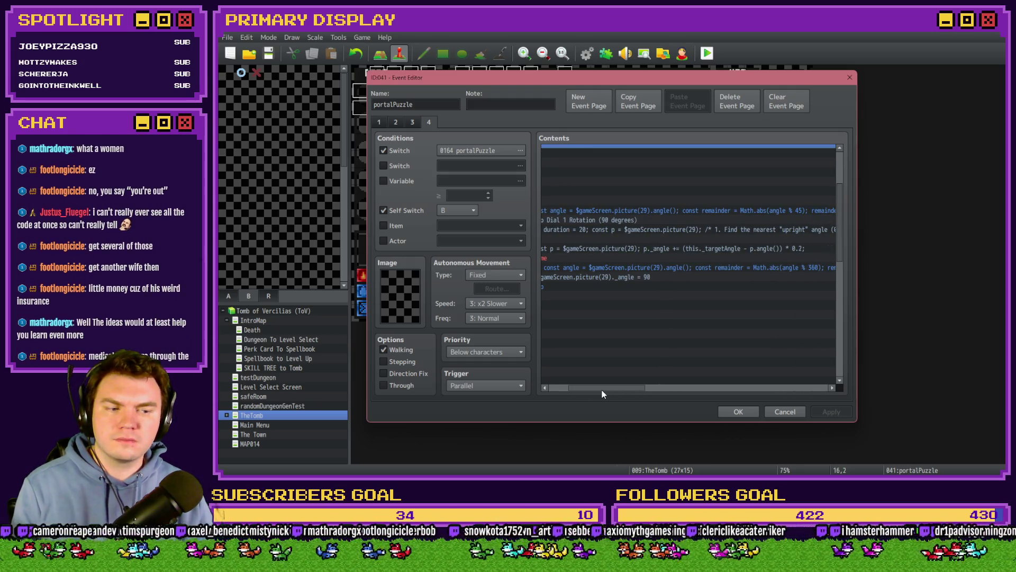
drag(602, 391, 589, 392)
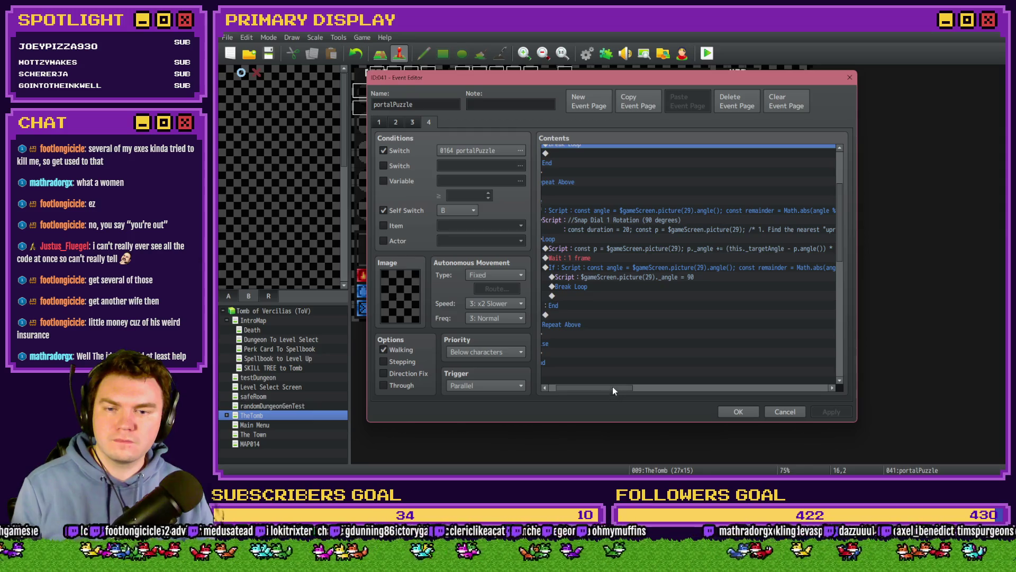
mouse_move(613, 386)
mouse_down()
mouse_move(625, 387)
mouse_move(613, 391)
mouse_up()
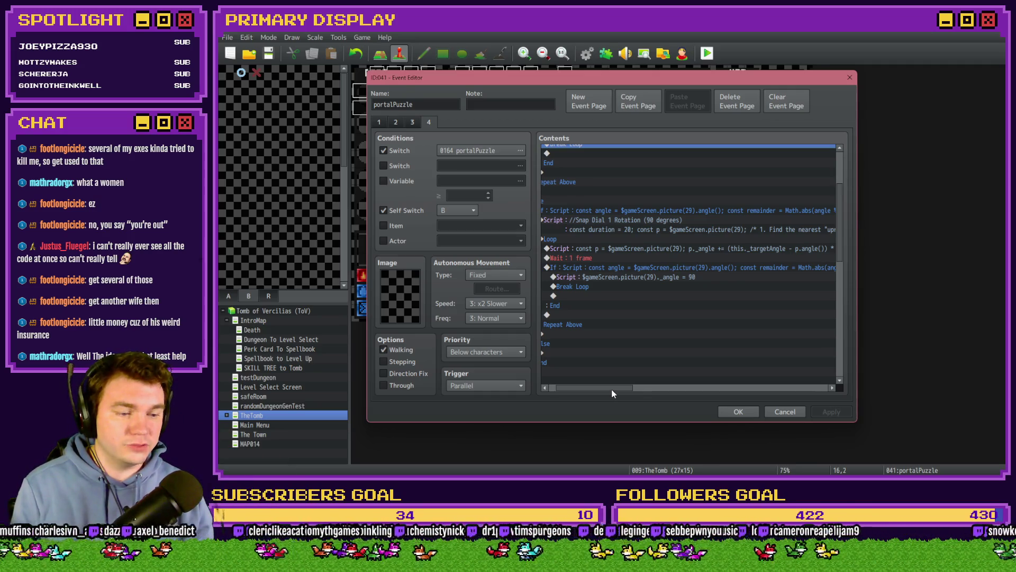
drag(612, 389, 599, 389)
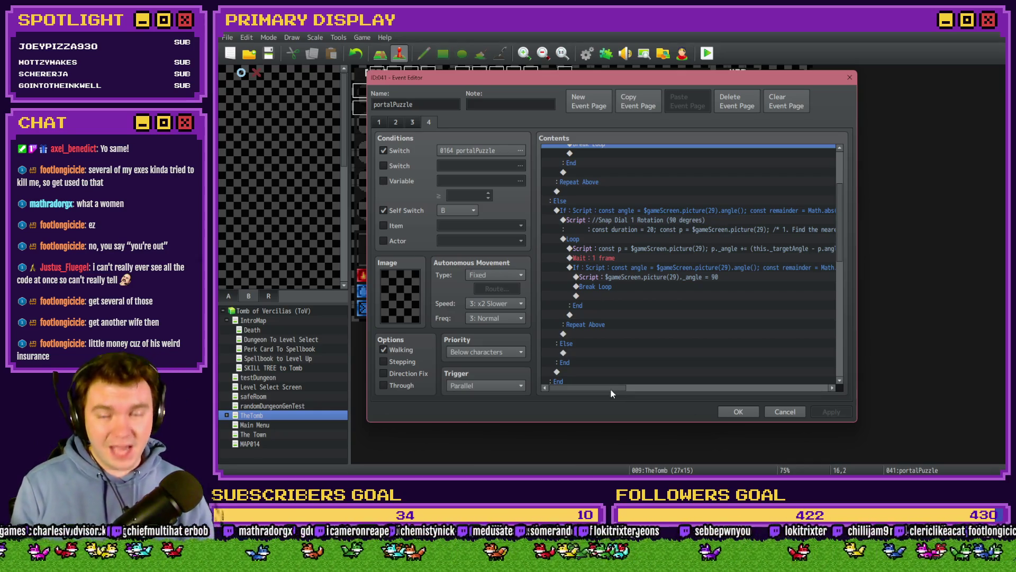
drag(611, 390, 614, 389)
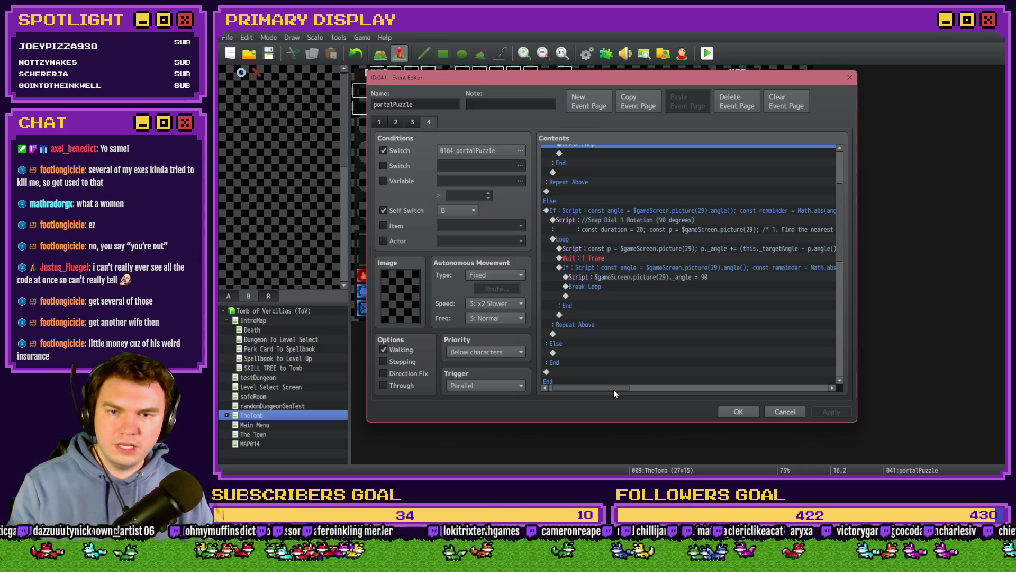
drag(614, 389, 615, 389)
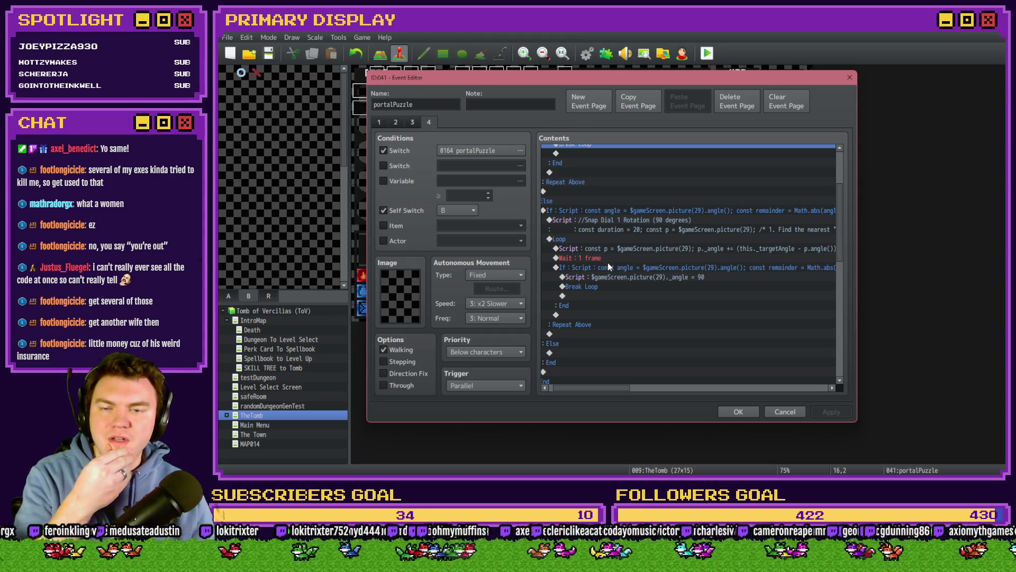
drag(605, 388, 618, 389)
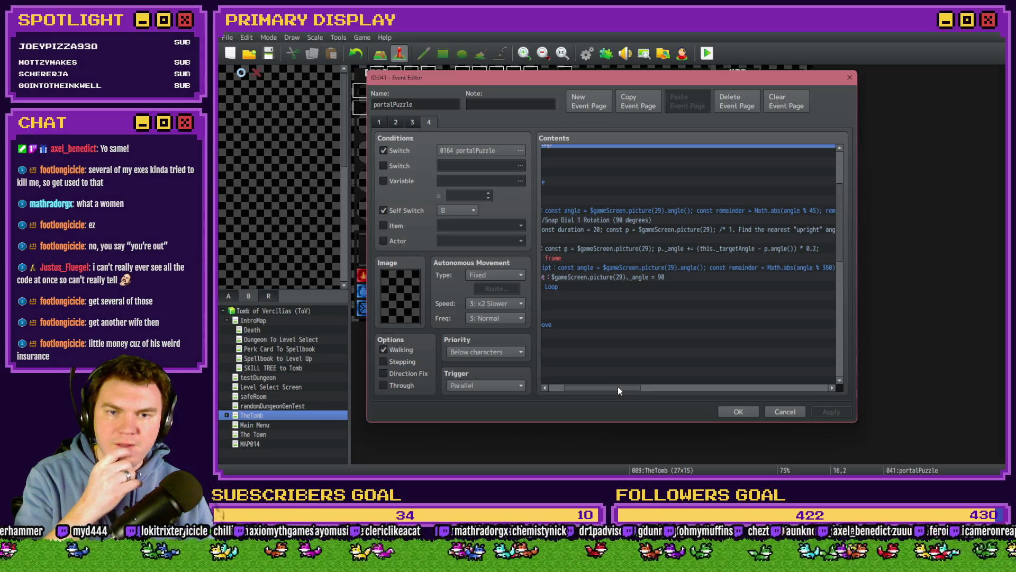
drag(619, 388, 614, 388)
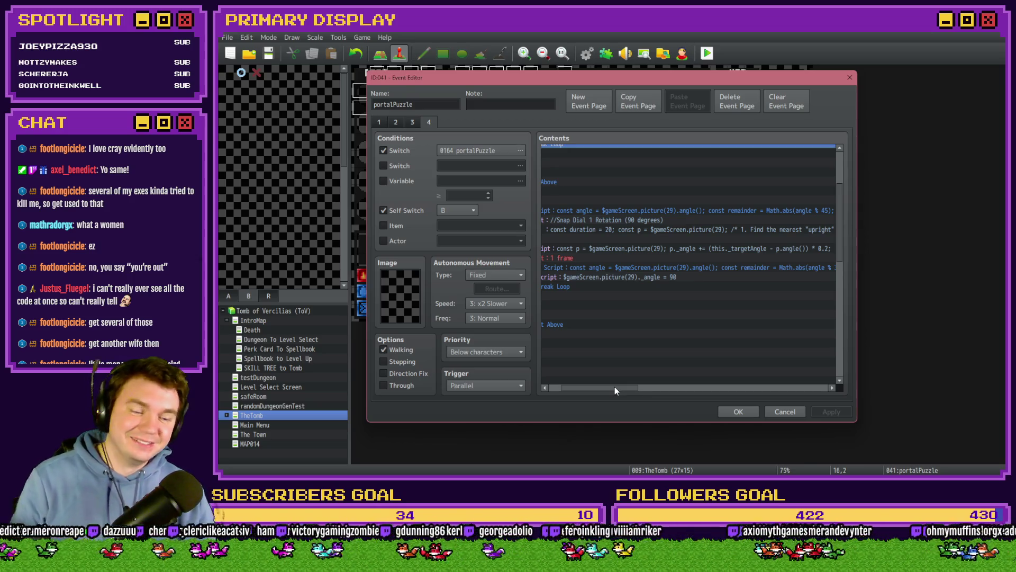
drag(615, 388, 610, 387)
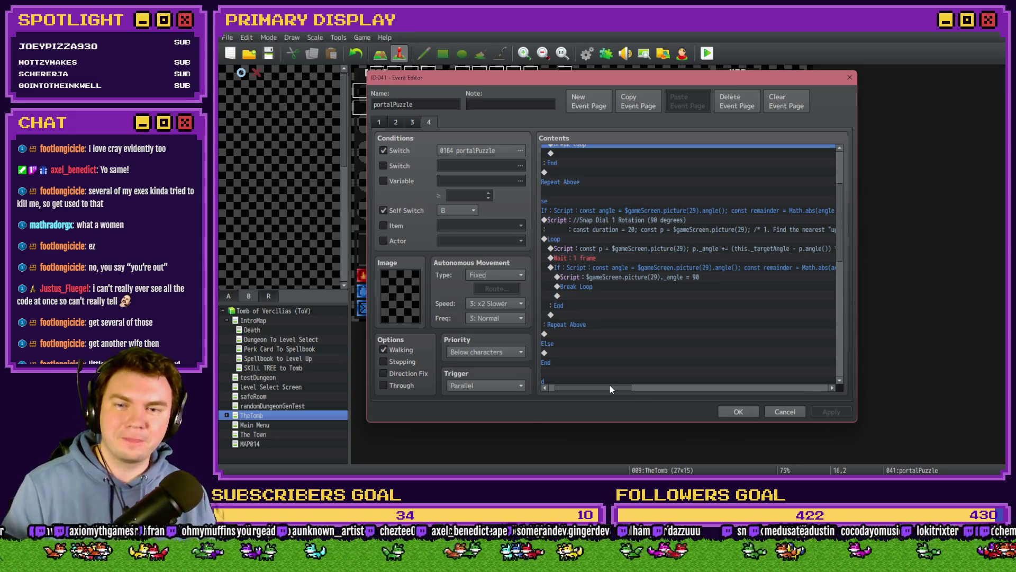
mouse_move(608, 388)
mouse_down()
mouse_move(630, 391)
mouse_move(604, 394)
mouse_up()
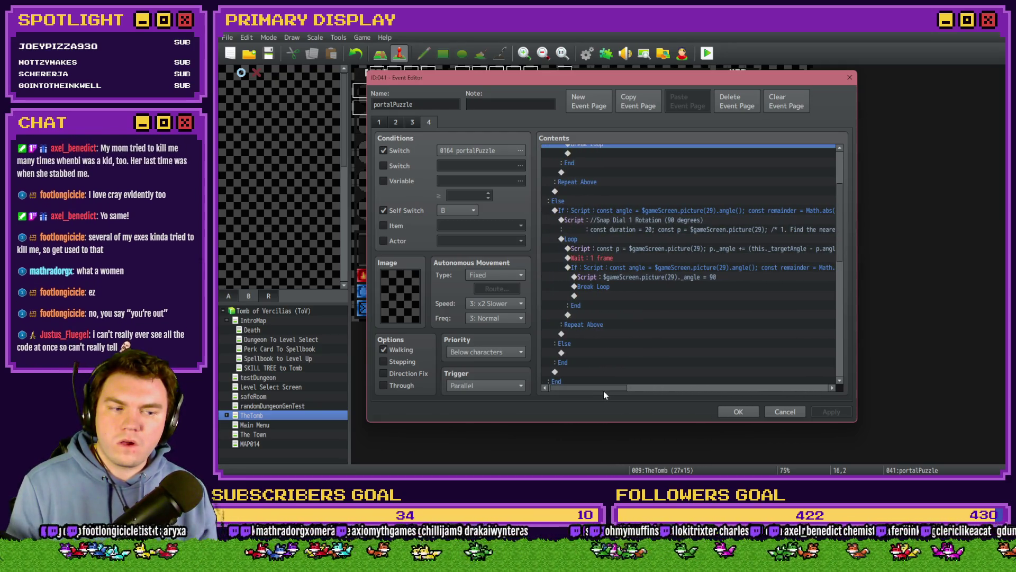
click(615, 267)
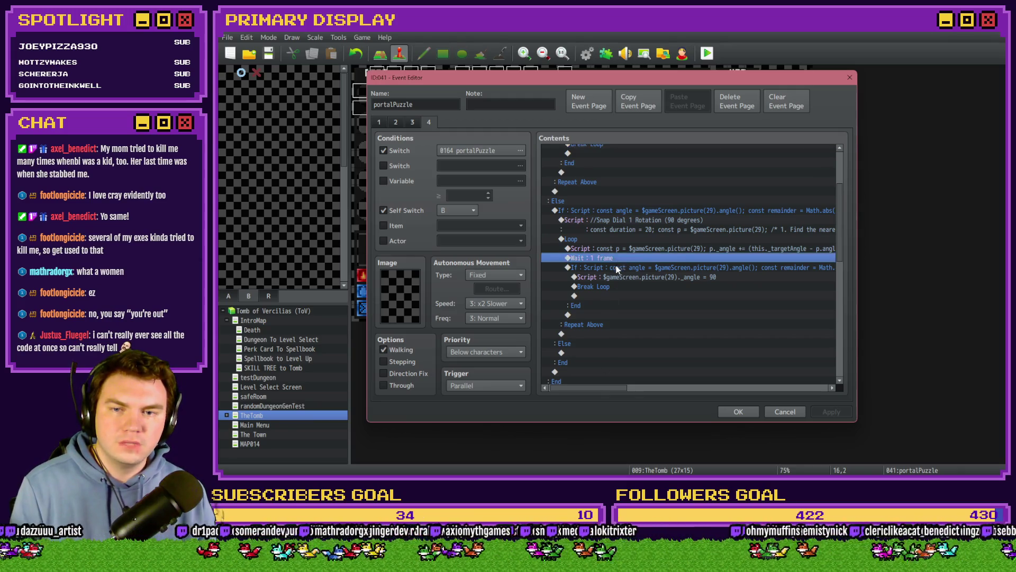
- Insert a 60-frame Wait command and close the event editor
key(Insert)
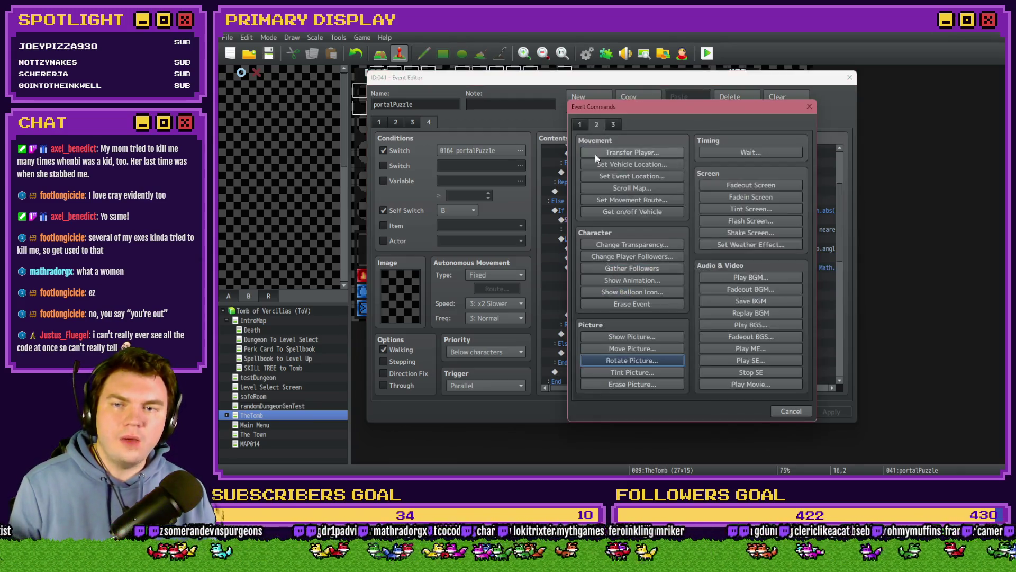
click(707, 151)
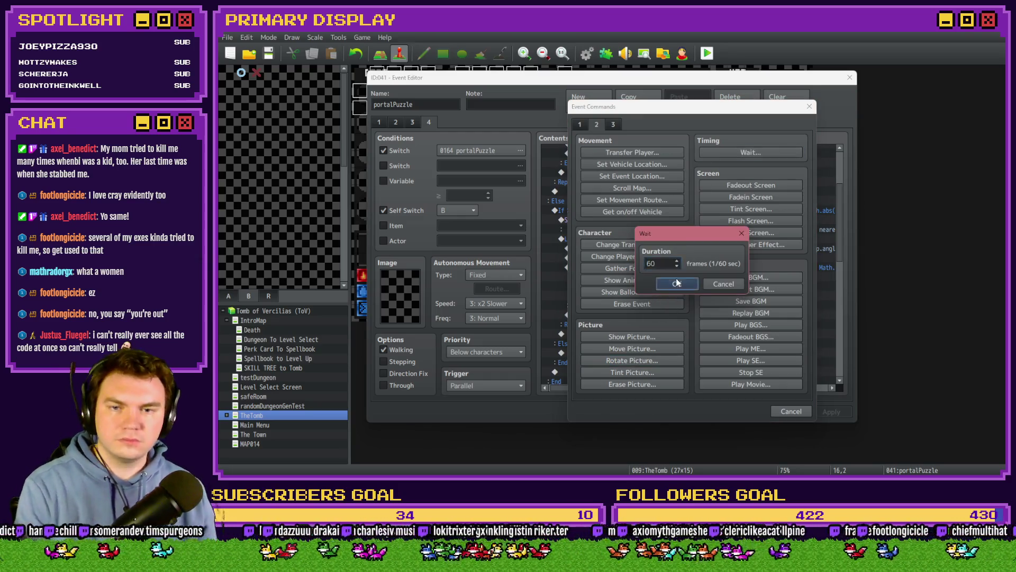
click(677, 284)
click(738, 411)
- Save and playtest with the Spiked Pauldron perk, turning switch 0164 PORTALPUZZLE on
click(708, 53)
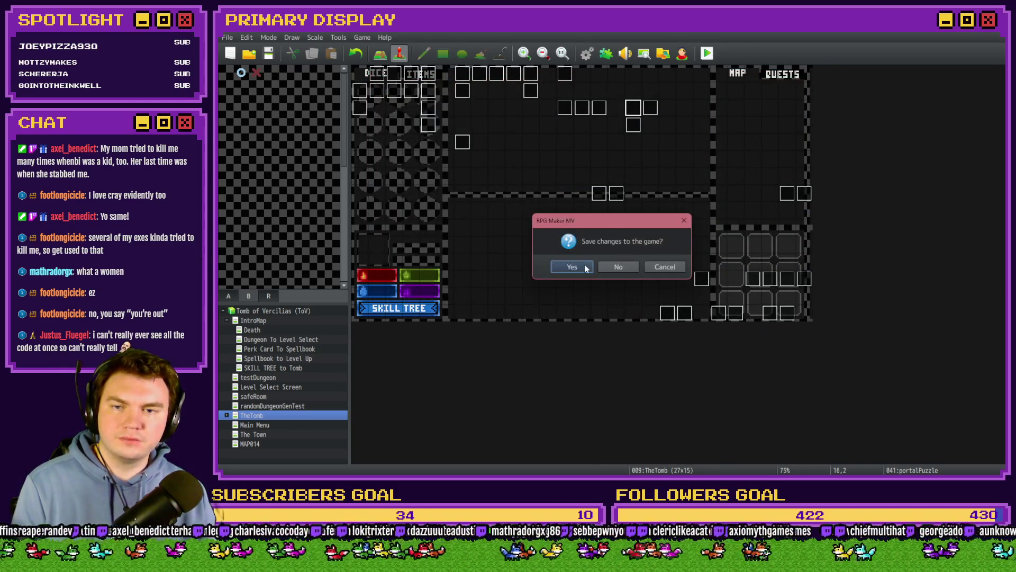
click(582, 267)
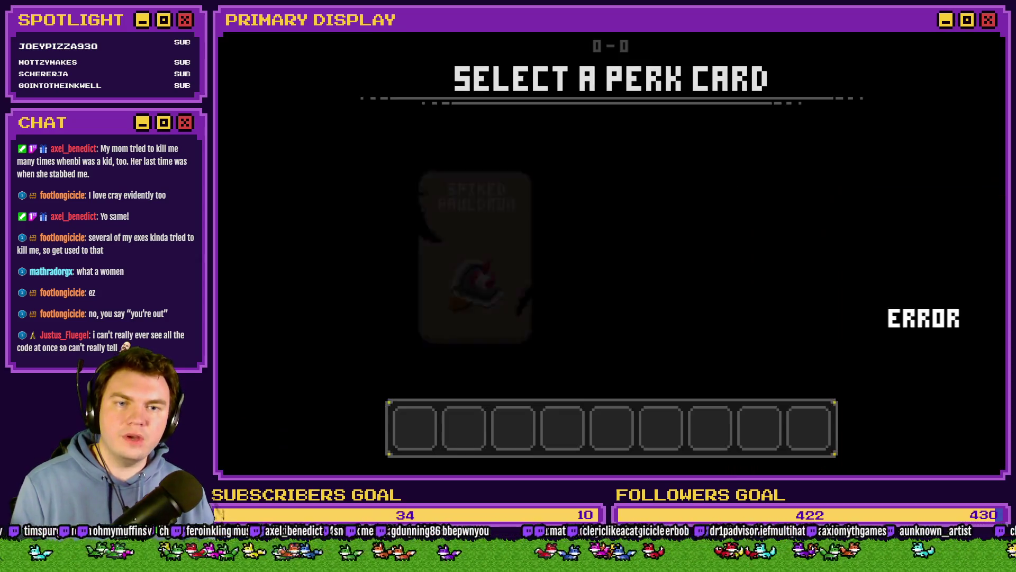
click(464, 207)
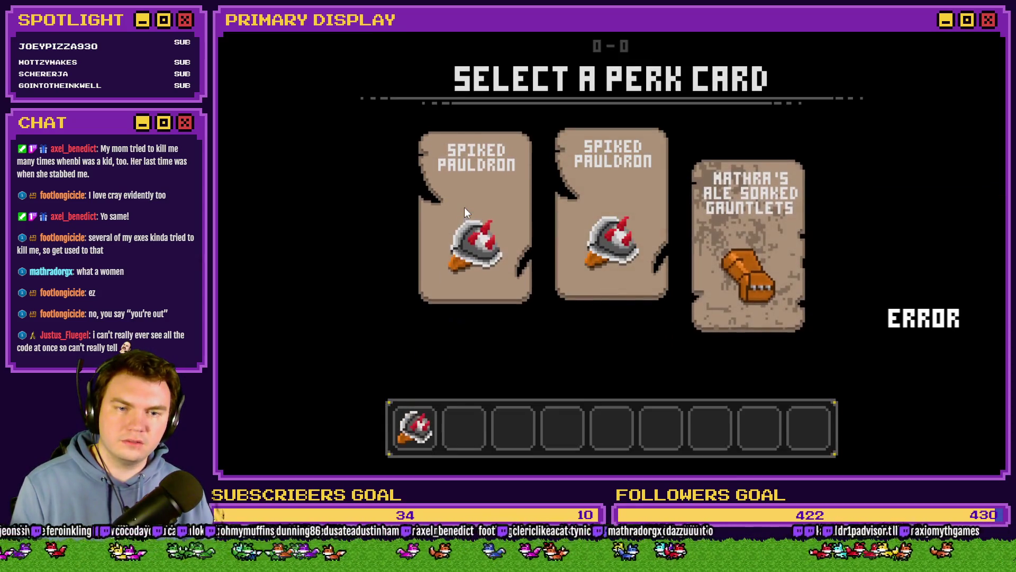
key(F9)
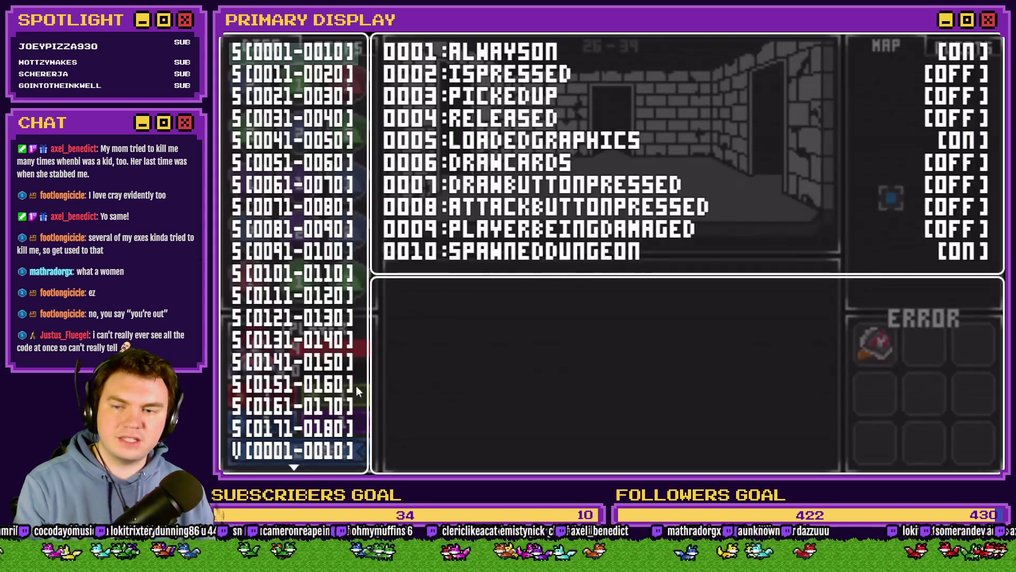
click(329, 405)
key(Down)
key(Down)
key(Down)
key(Return)
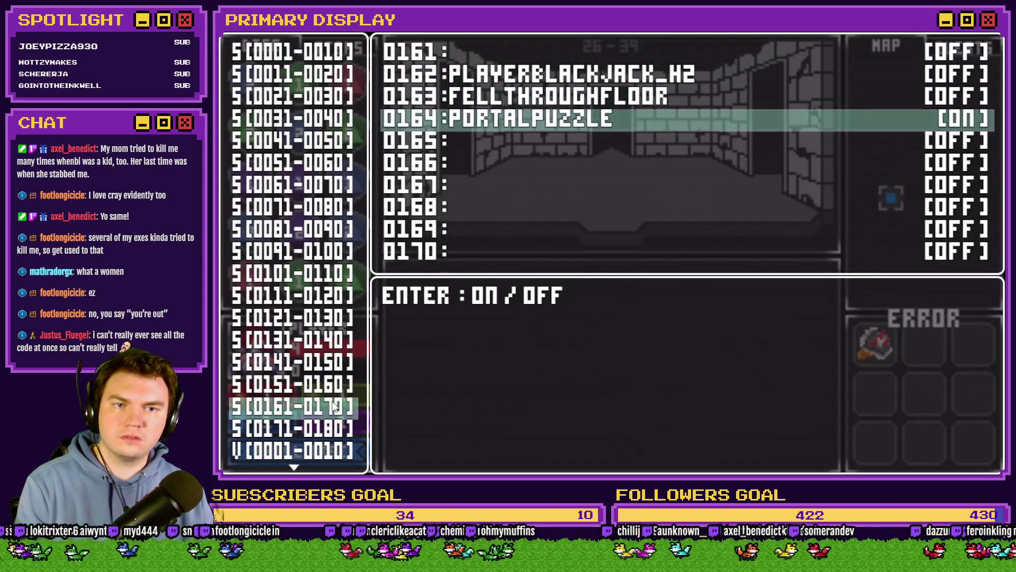
key(Escape)
key(Escape)
- Rotate the dial's outer ring, then close the playtest and reopen the portalPuzzle event
mouse_move(655, 324)
mouse_down()
mouse_move(675, 323)
mouse_move(606, 281)
mouse_move(683, 325)
mouse_up()
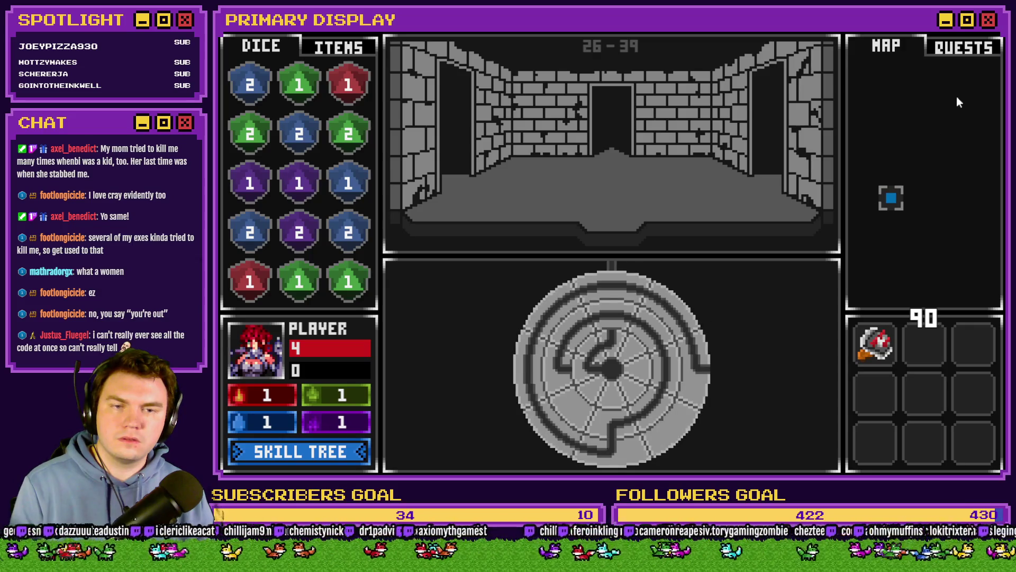
click(993, 33)
double_click(642, 106)
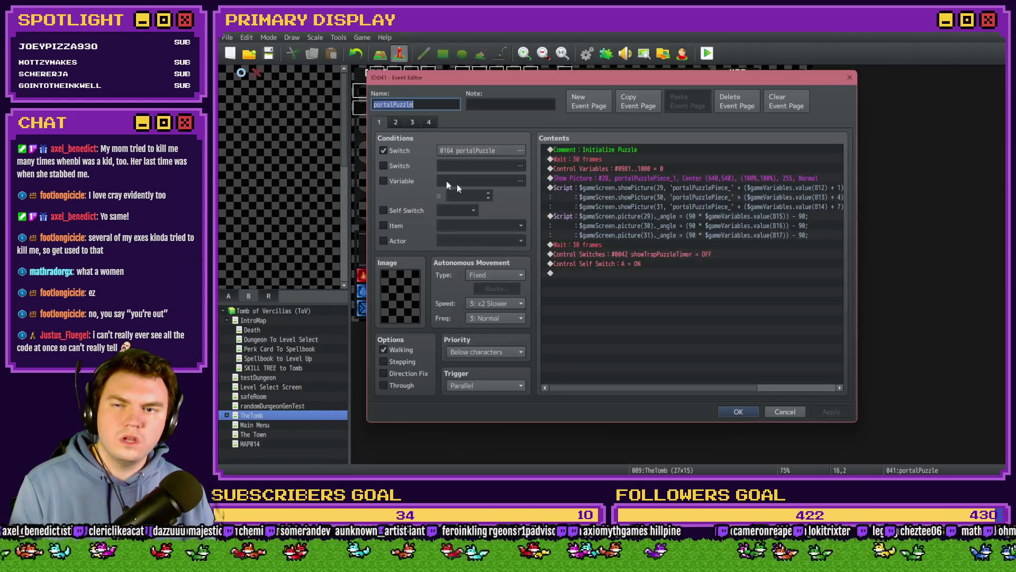
- On page 4, change the dial-snap condition's 44 threshold to 89
click(429, 122)
scroll(681, 319, down, 2)
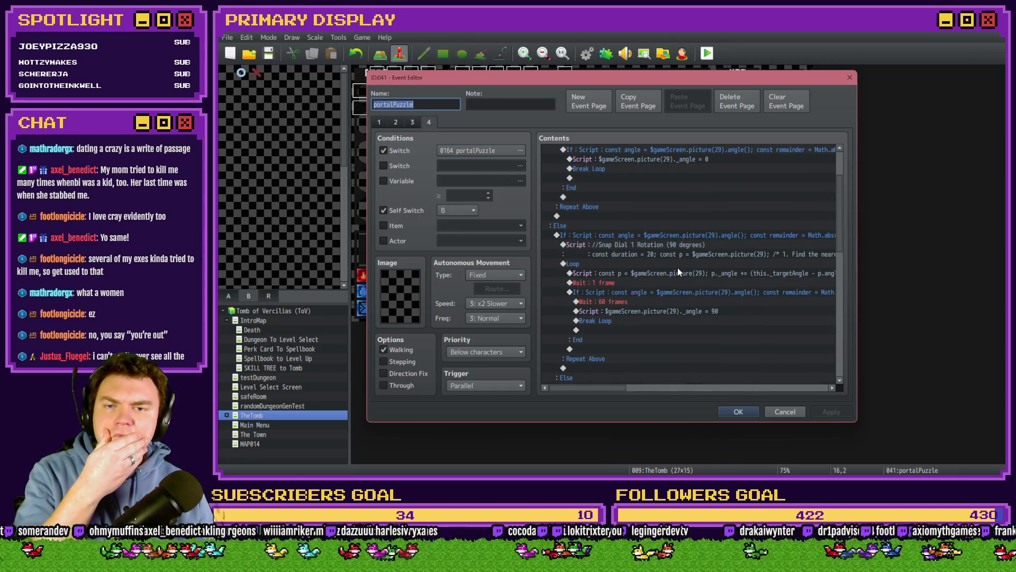
mouse_move(614, 389)
mouse_down()
mouse_move(827, 396)
mouse_move(608, 389)
mouse_move(673, 389)
mouse_up()
double_click(684, 292)
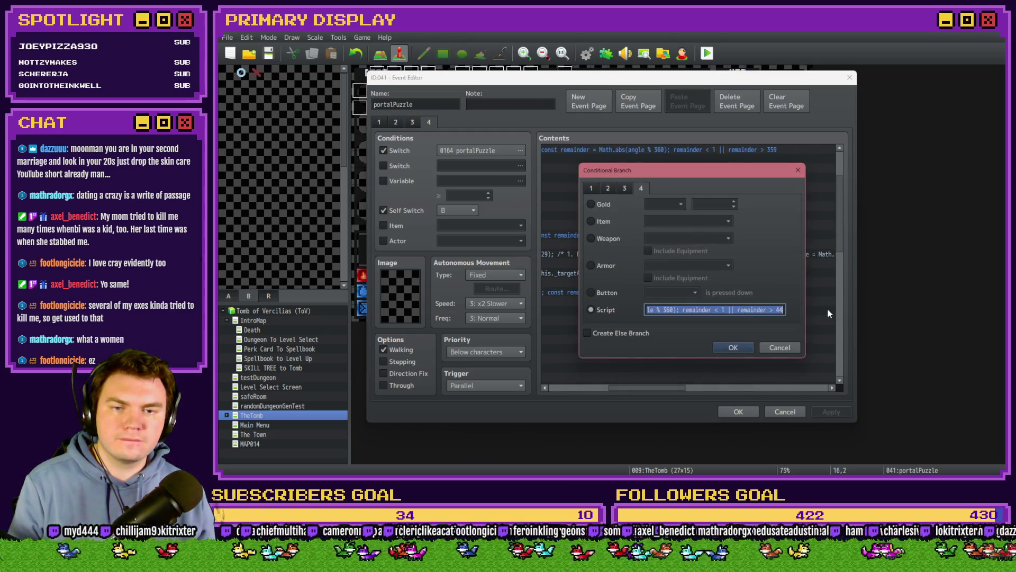
click(729, 311)
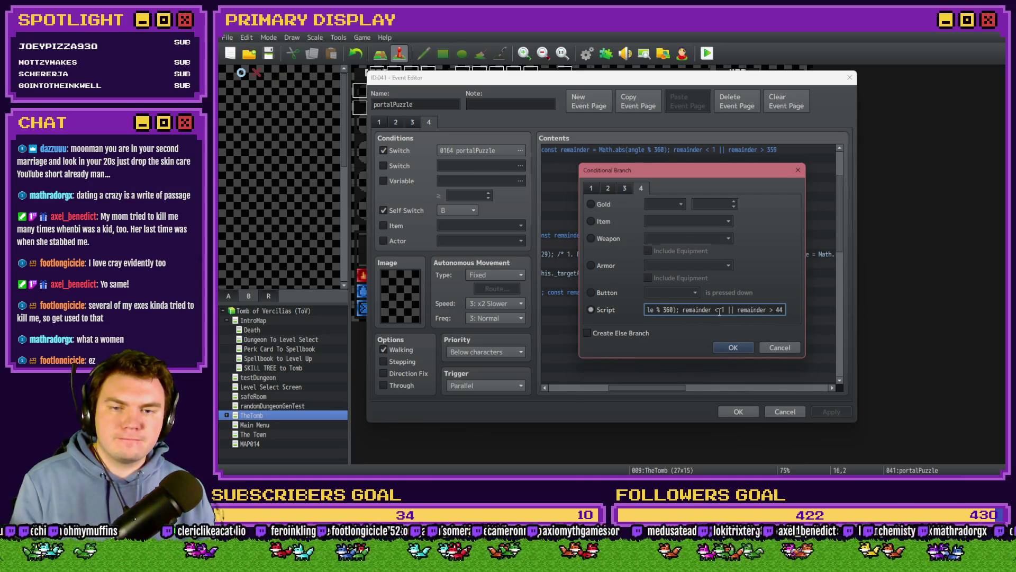
double_click(778, 309)
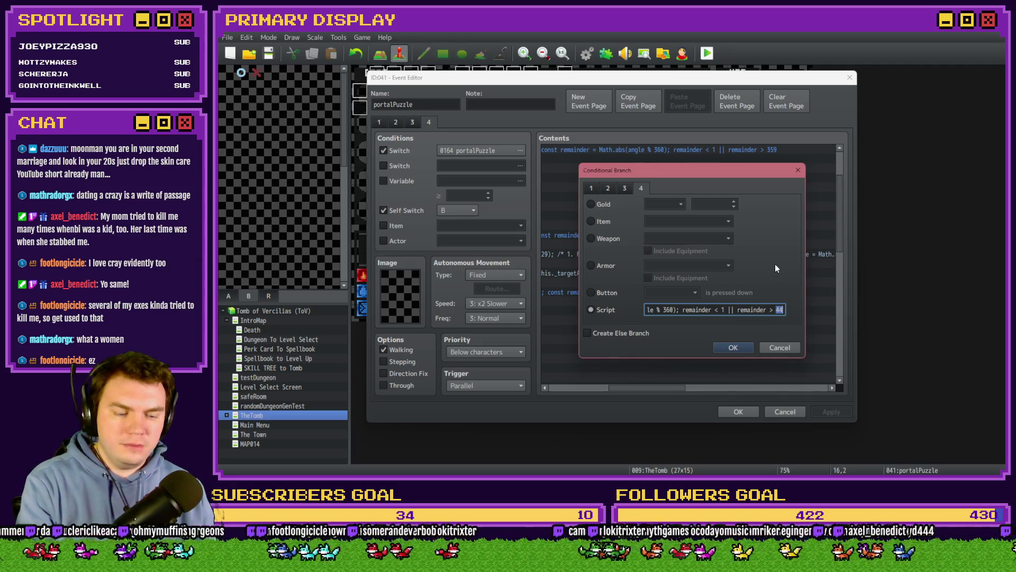
text(89)
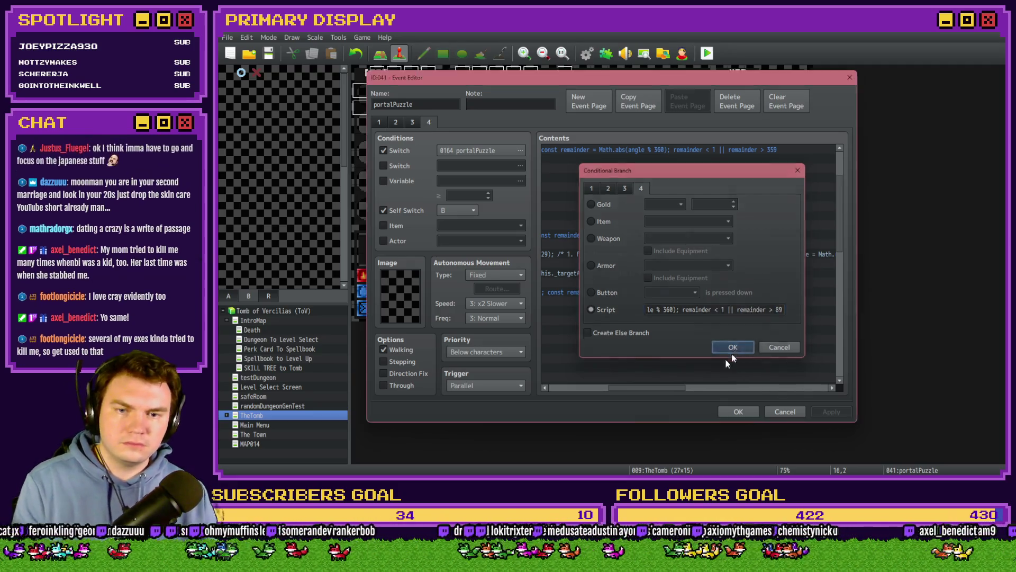
click(730, 350)
- Close the event editor and start a playtest
click(603, 301)
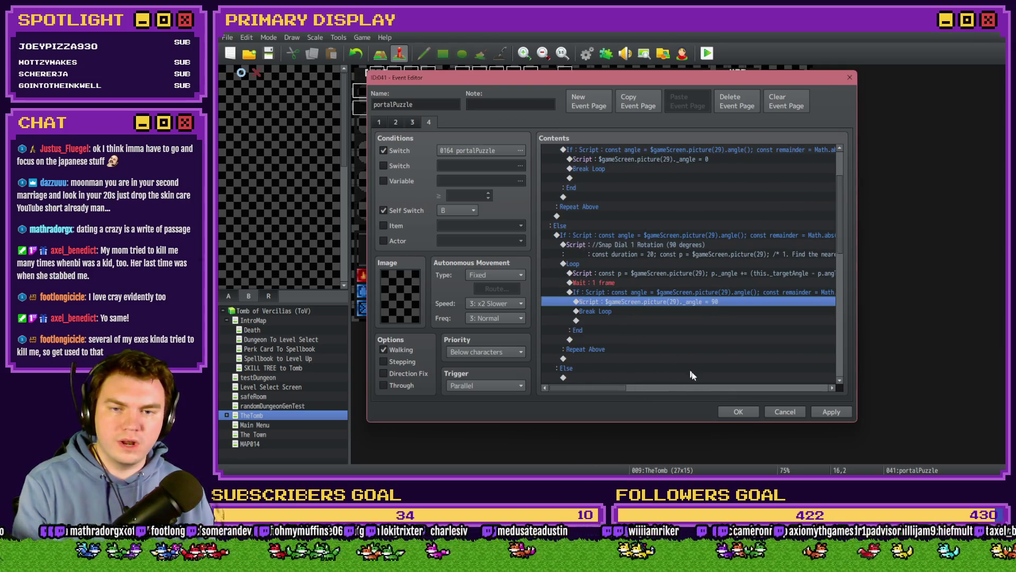
click(736, 411)
click(707, 53)
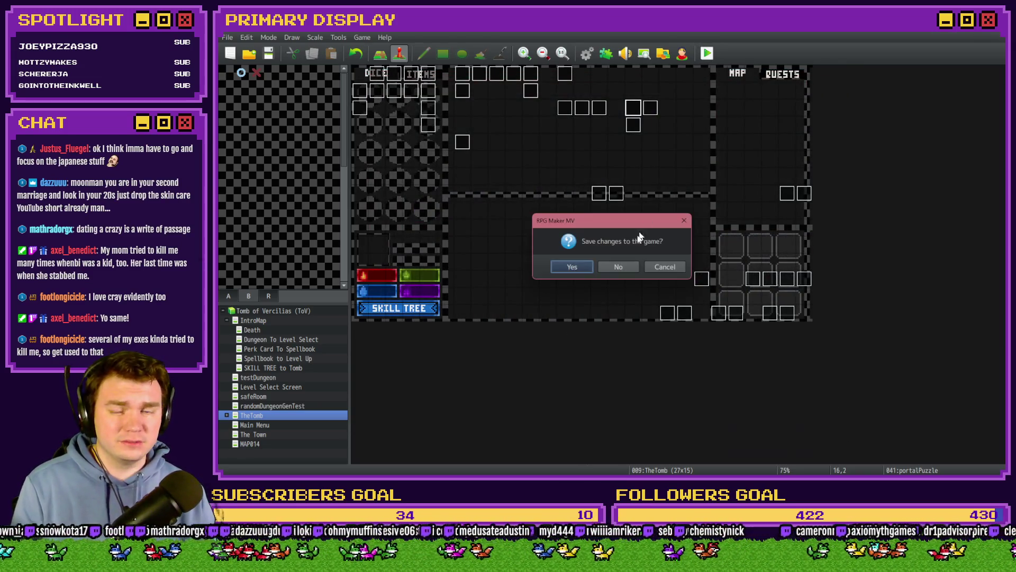
- Save, turn switch 0164 PORTALPUZZLE on, rotate the dial clockwise to 90, then close the playtest
click(572, 266)
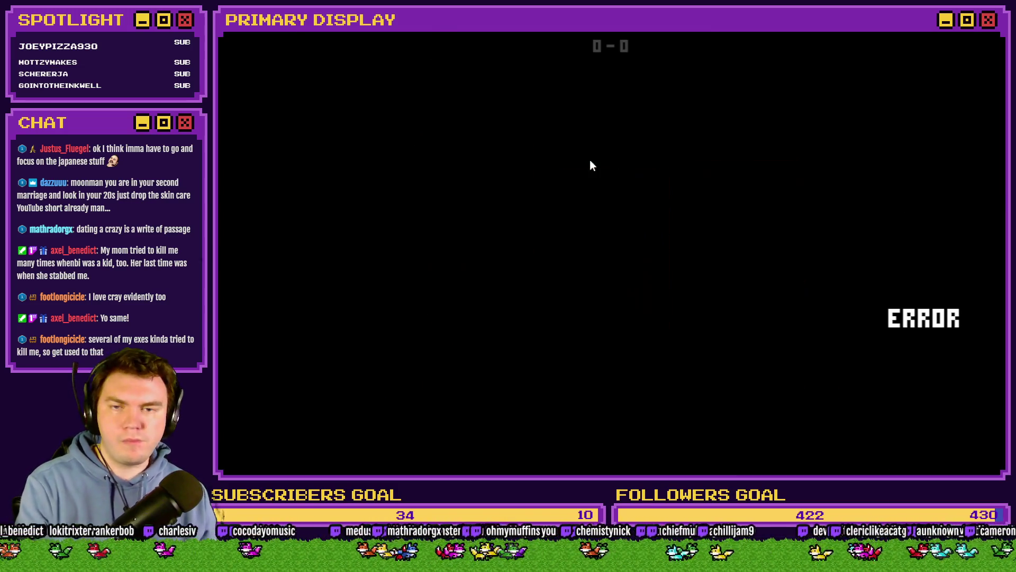
key(F9)
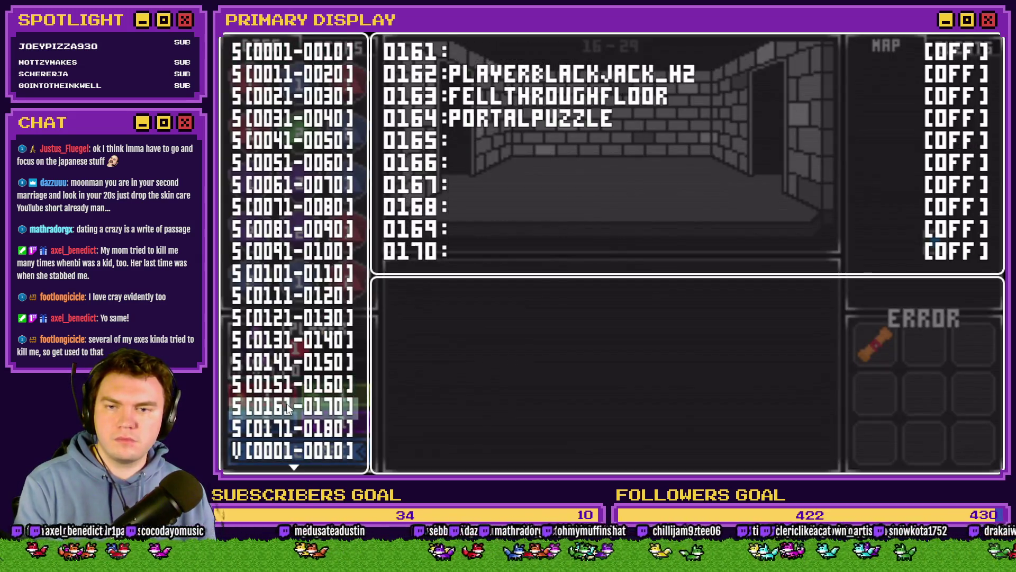
key(Return)
key(Down)
key(Down)
key(Down)
key(Return)
key(Escape)
key(Escape)
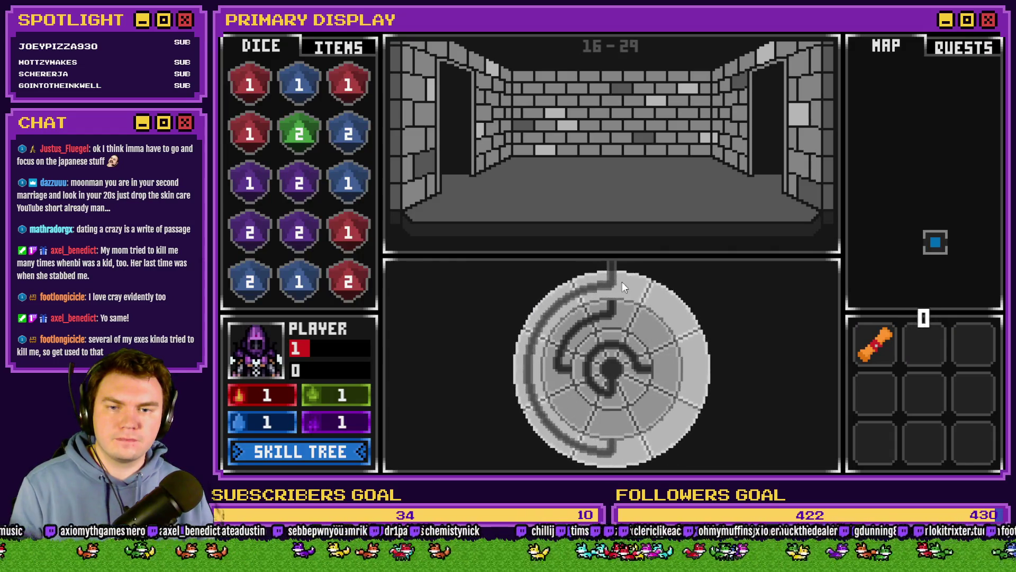
drag(621, 282, 692, 324)
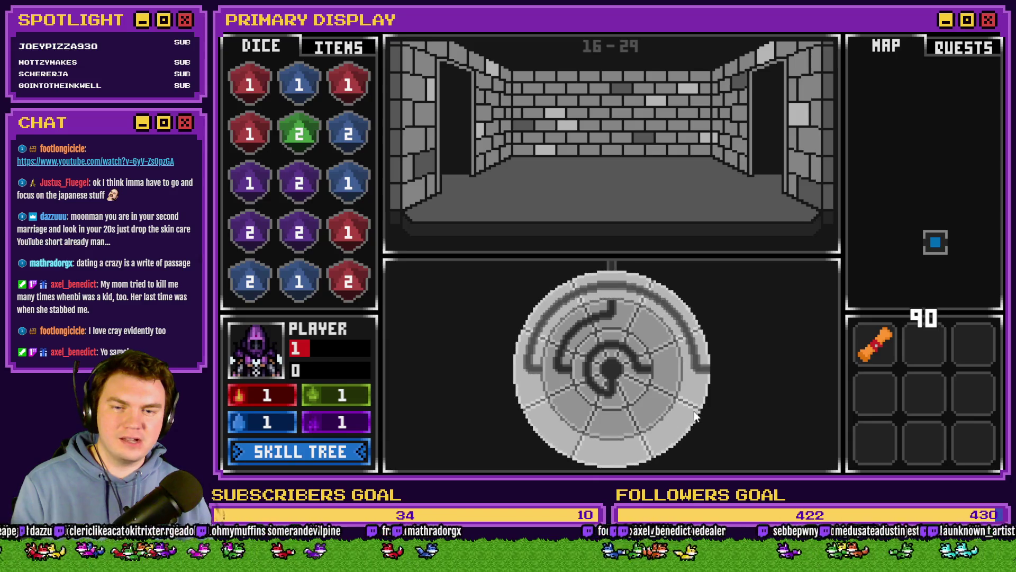
click(990, 45)
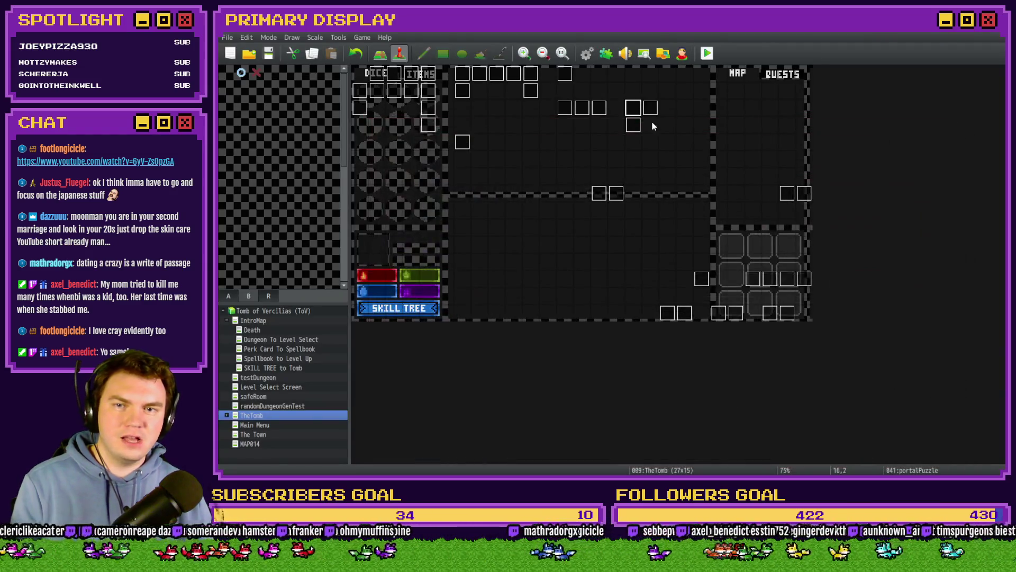
- Open the second dial-snap Conditional Branch on page 4 of the portalPuzzle event
double_click(652, 126)
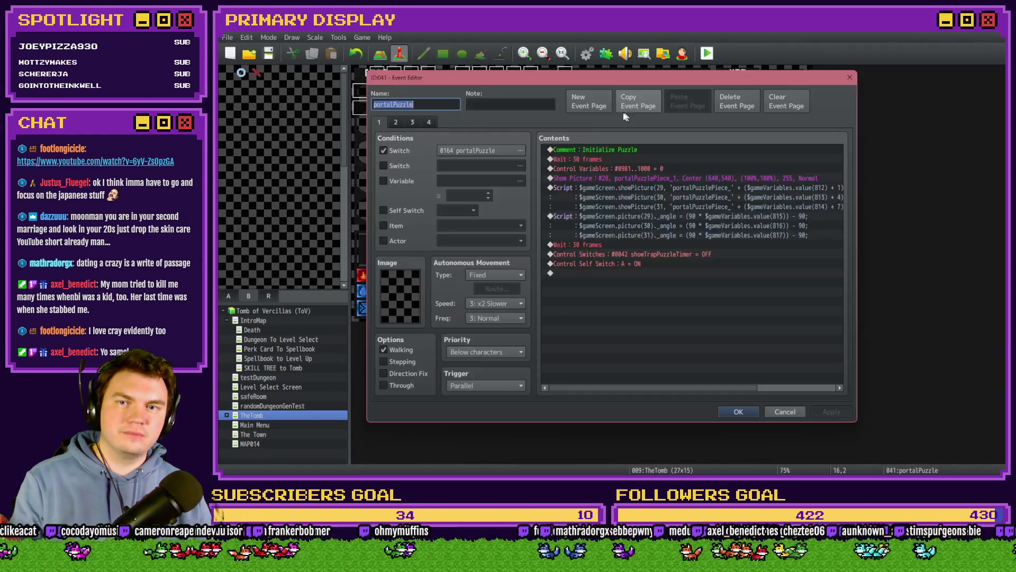
click(427, 123)
scroll(706, 313, down, 4)
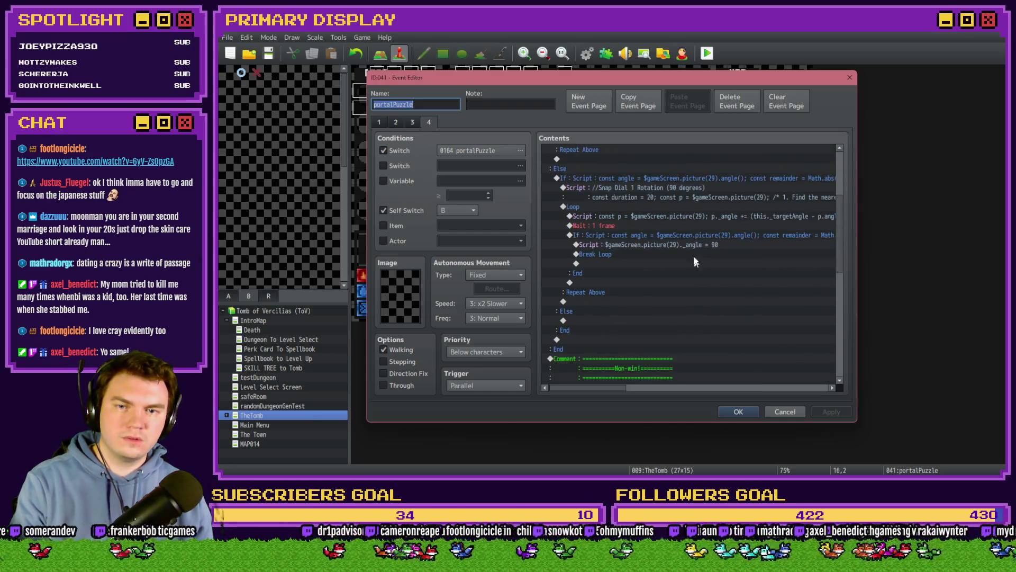
click(694, 234)
double_click(693, 234)
- Append '|| remainder > 89' to the branch's script condition and confirm it
drag(731, 309, 795, 310)
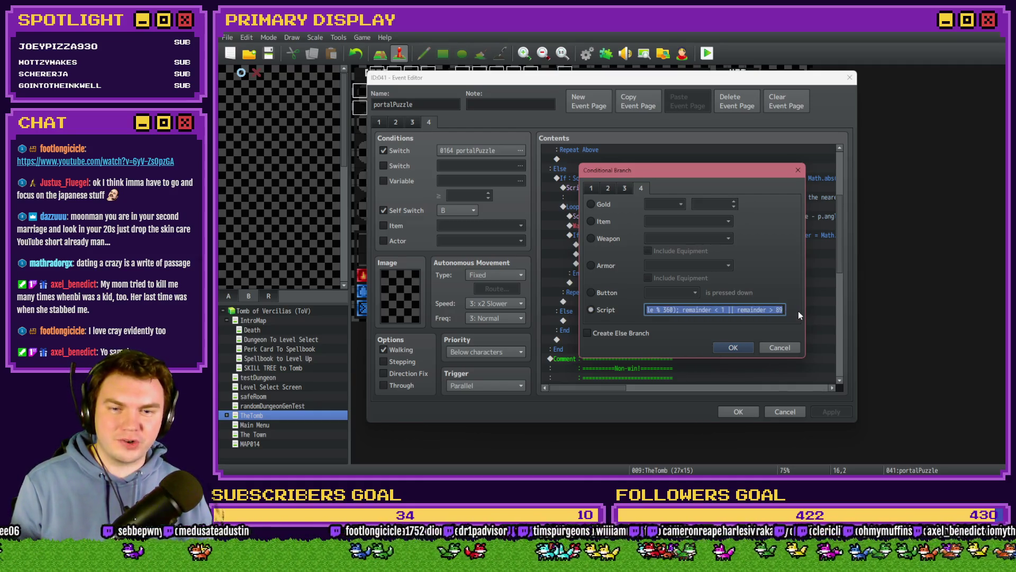
key(End)
text(|| remainder > 89)
double_click(723, 310)
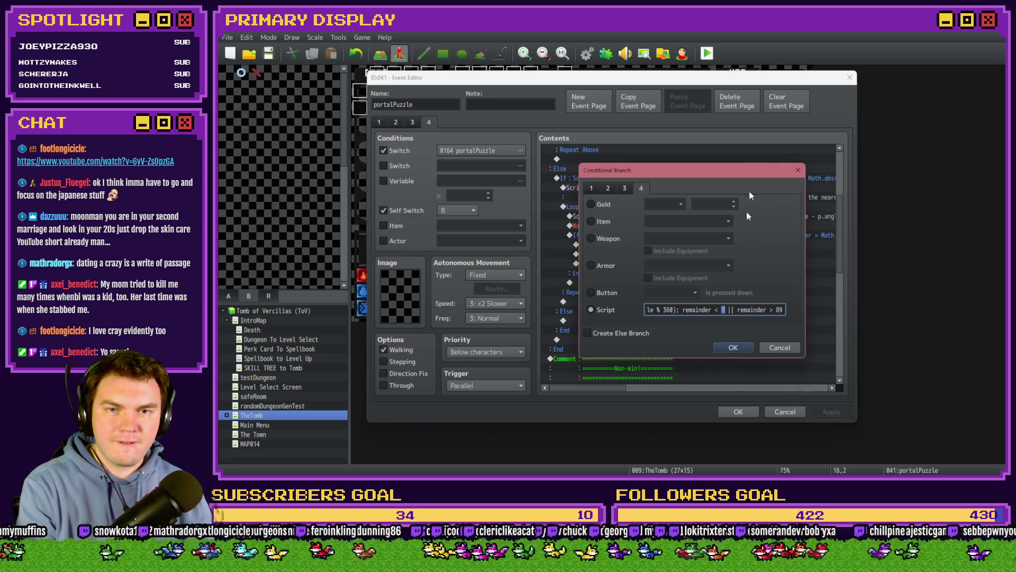
click(746, 347)
- Set RPG Maker aside and maximize the browser playing the YouTube short
drag(627, 388, 702, 389)
mouse_move(839, 258)
mouse_down()
mouse_move(846, 212)
mouse_move(847, 223)
mouse_up()
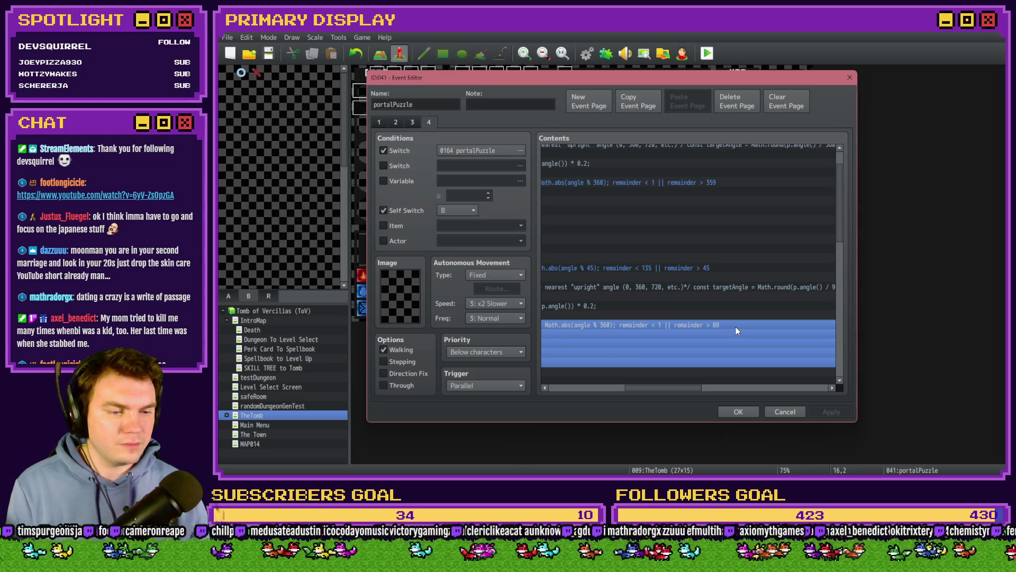
key(alt+Tab)
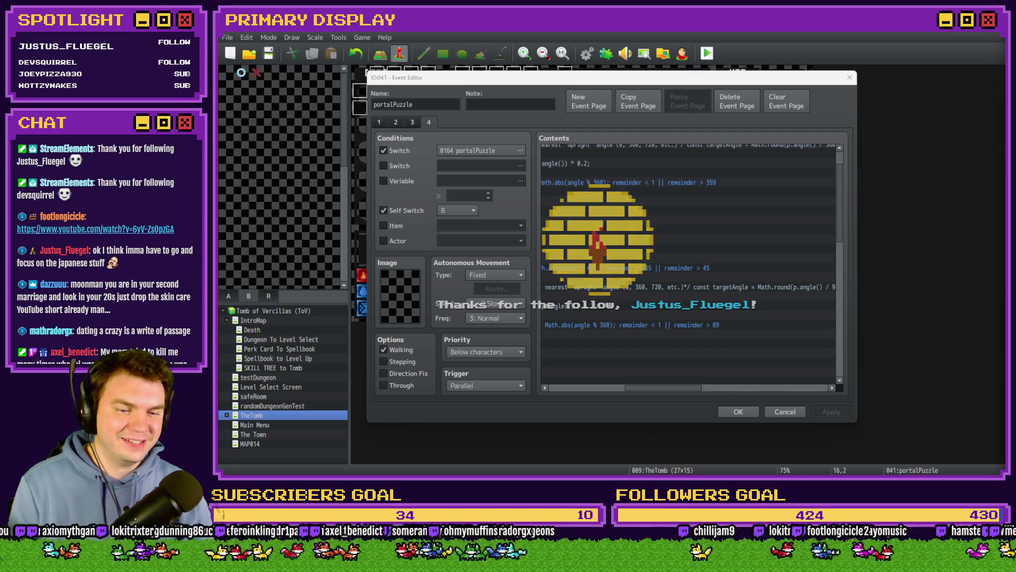
double_click(885, 69)
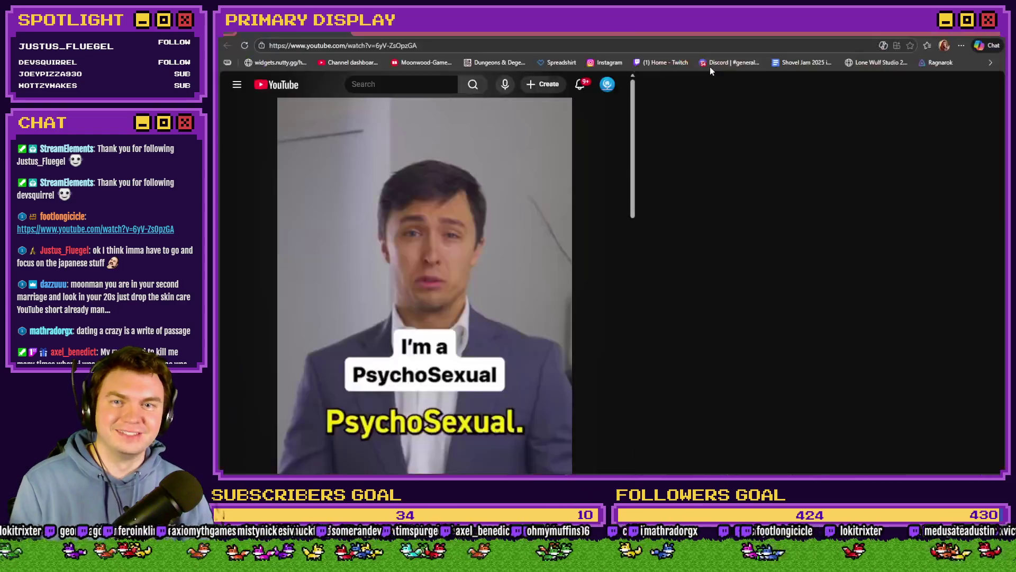
click(504, 204)
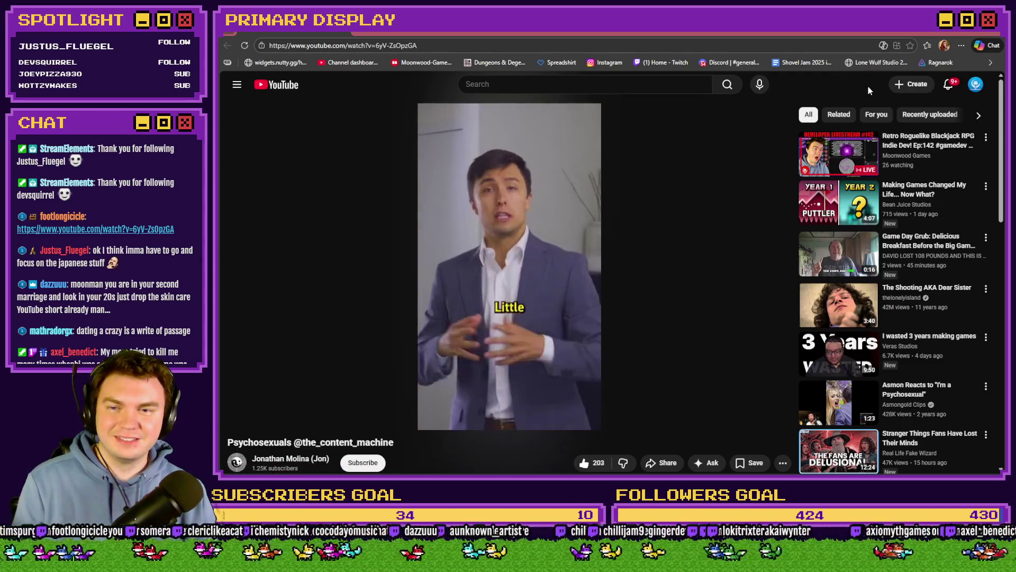
key(alt+Tab)
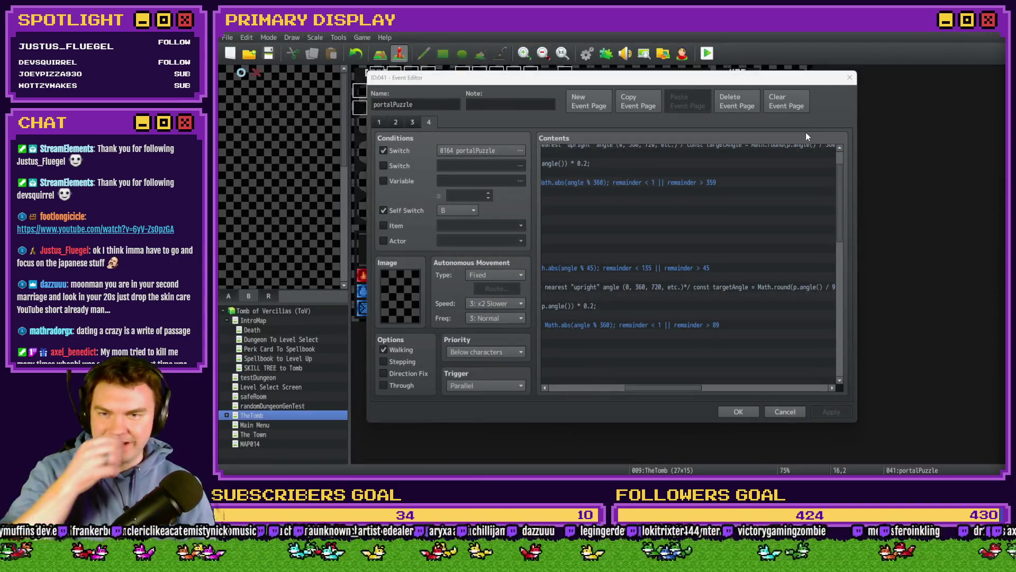
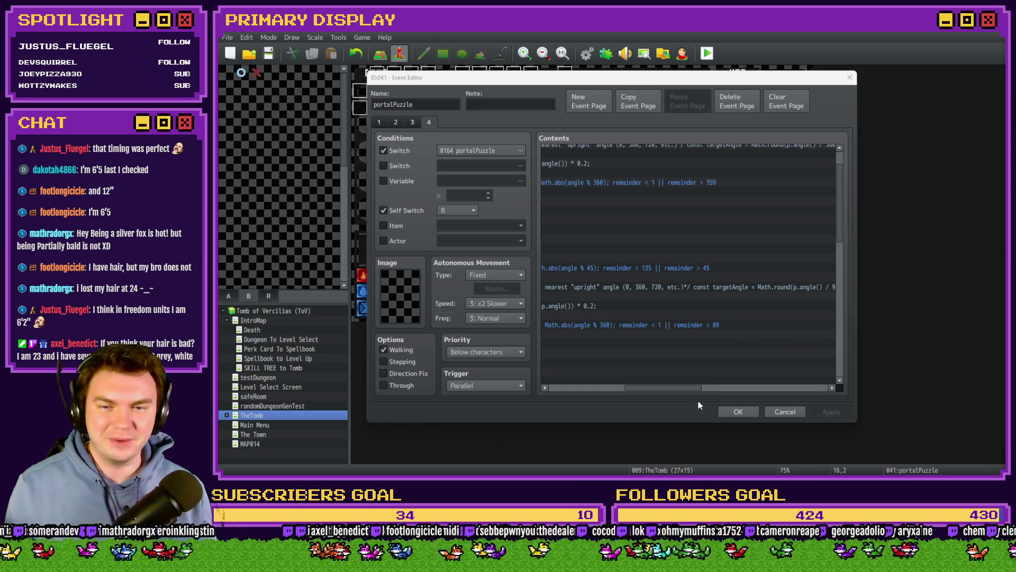
- Close the portalPuzzle event keeping its edits, then save the project and launch a playtest
click(691, 387)
mouse_move(692, 389)
mouse_down()
mouse_move(678, 389)
mouse_move(710, 390)
mouse_move(699, 389)
mouse_up()
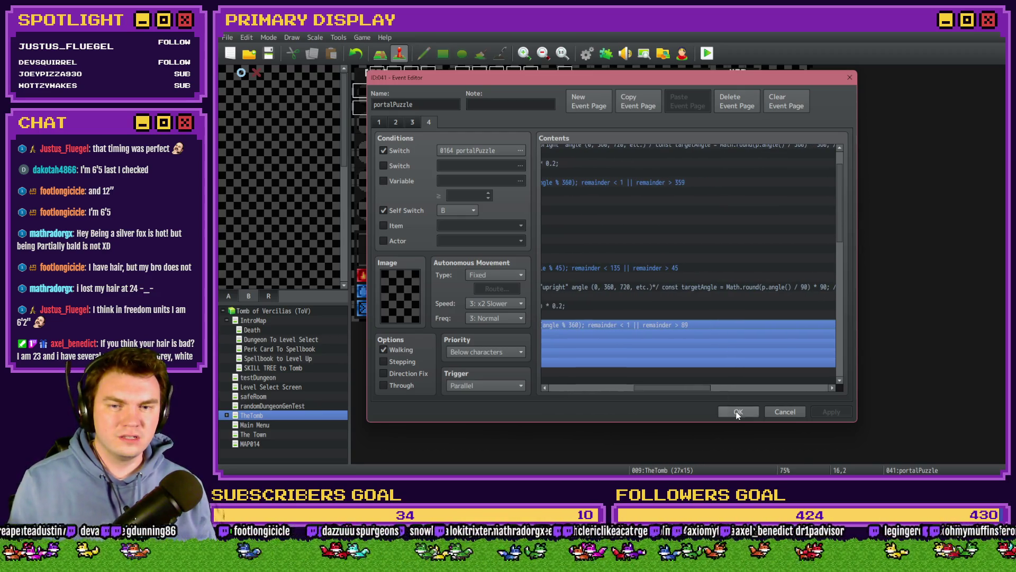
click(739, 412)
click(644, 52)
click(587, 266)
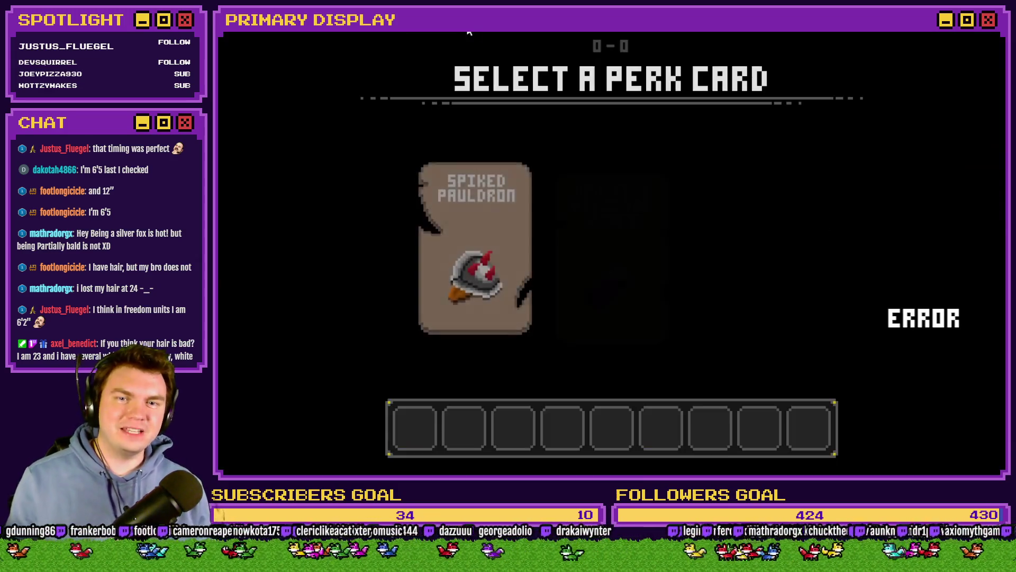
- Pick the Spiked Pauldron perk card and turn on debug switch 0164 PORTALPUZZLE
click(513, 225)
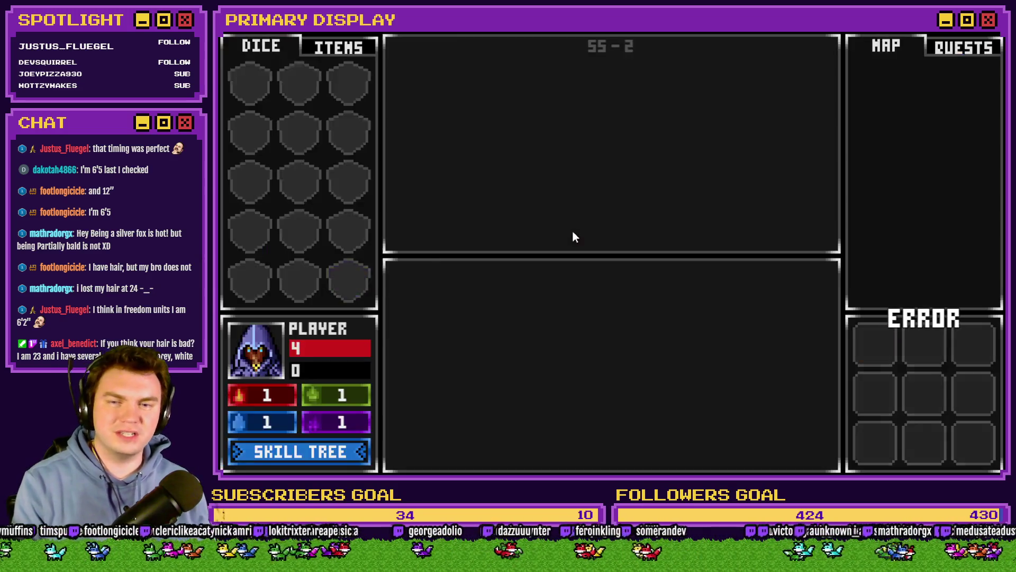
key(F9)
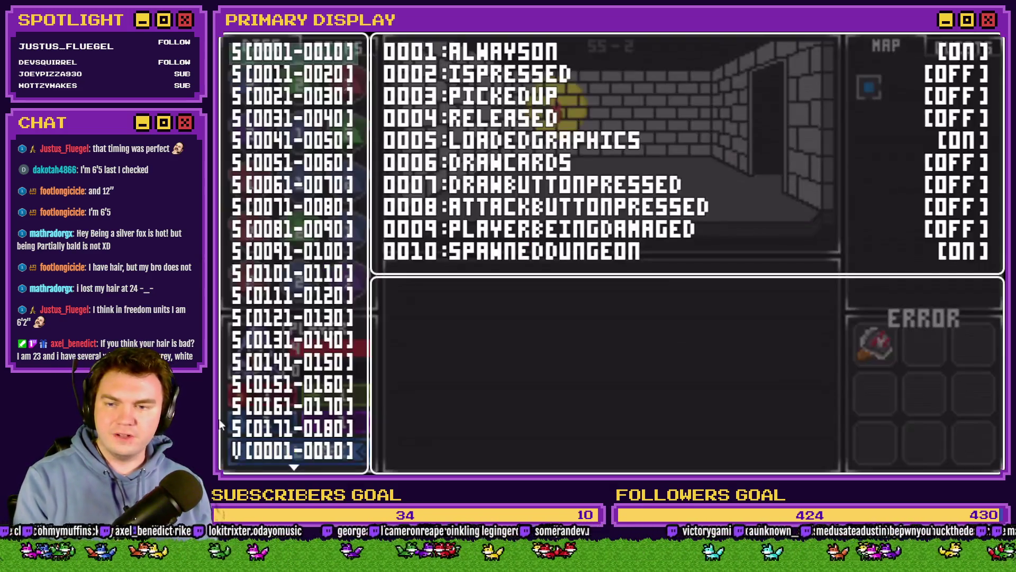
click(268, 411)
key(Down)
key(Down)
key(Down)
key(Return)
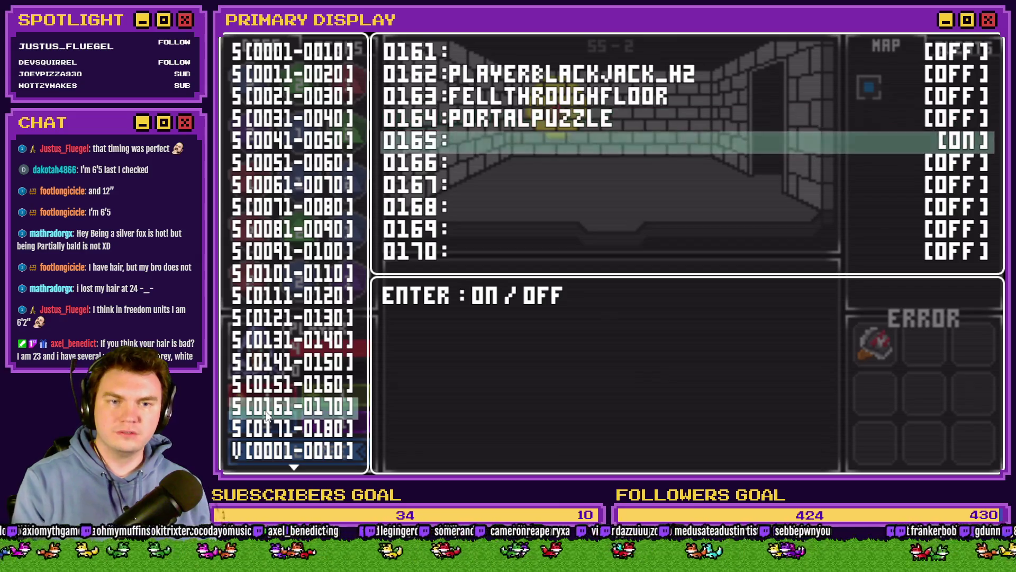
key(Return)
key(Up)
key(Return)
key(F9)
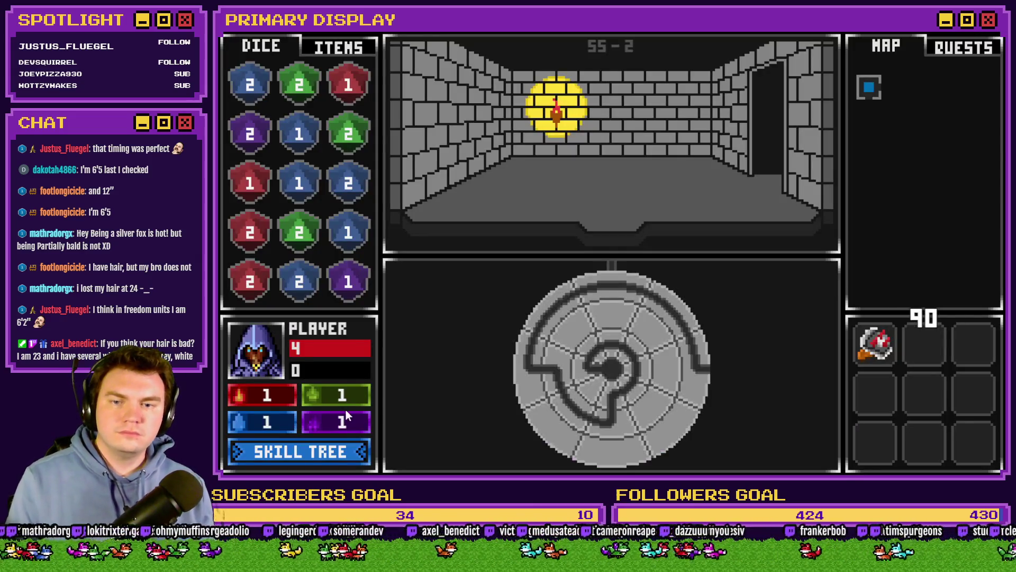
- Rotate the dial's outer ring to test snapping, then quit the playtest and reopen the portalPuzzle event
mouse_move(672, 342)
mouse_down()
mouse_move(669, 317)
mouse_move(620, 286)
mouse_move(676, 318)
mouse_move(697, 351)
mouse_move(698, 401)
mouse_up()
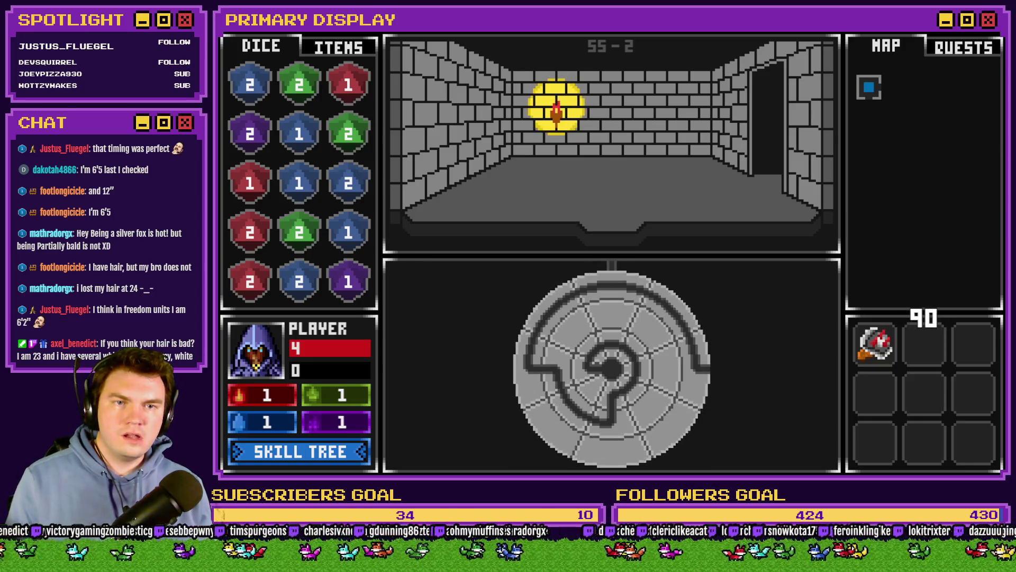
key(alt+F4)
double_click(634, 108)
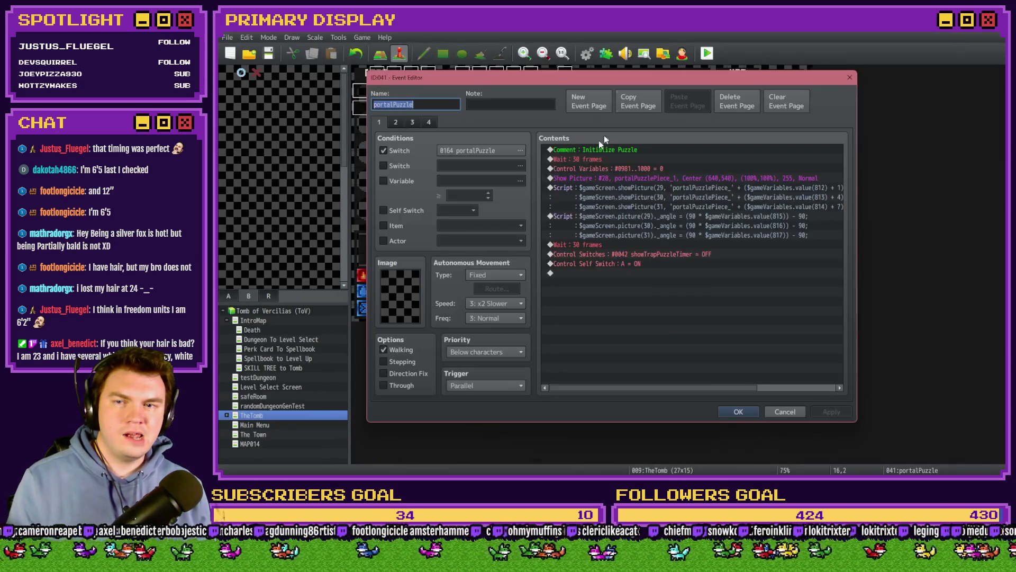
- Show page 4 of the portalPuzzle event and read through its picture 29 snap-angle script lines
click(430, 122)
click(780, 231)
scroll(792, 291, down, 4)
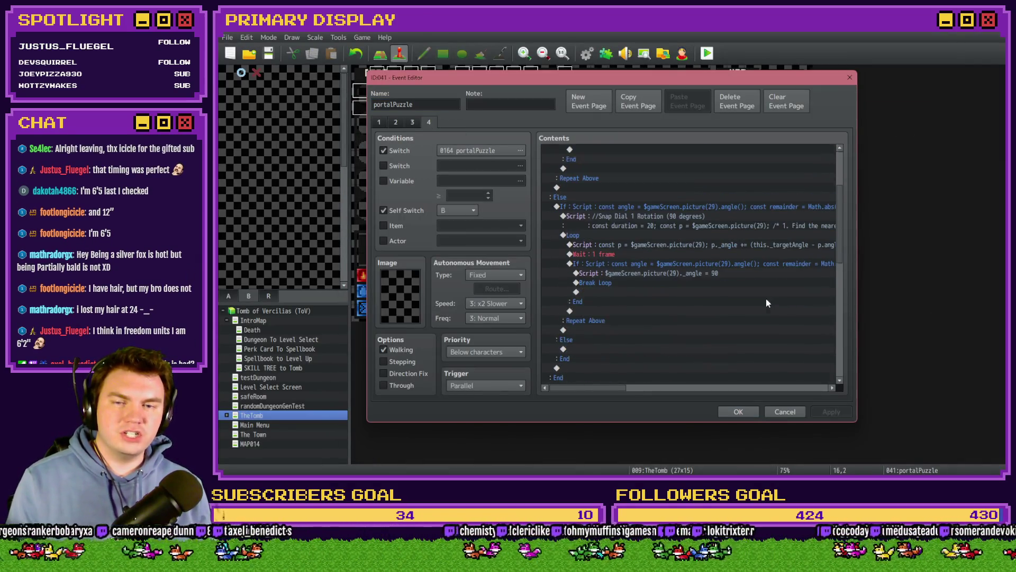
mouse_move(624, 390)
mouse_down()
mouse_move(640, 390)
mouse_move(627, 392)
mouse_up()
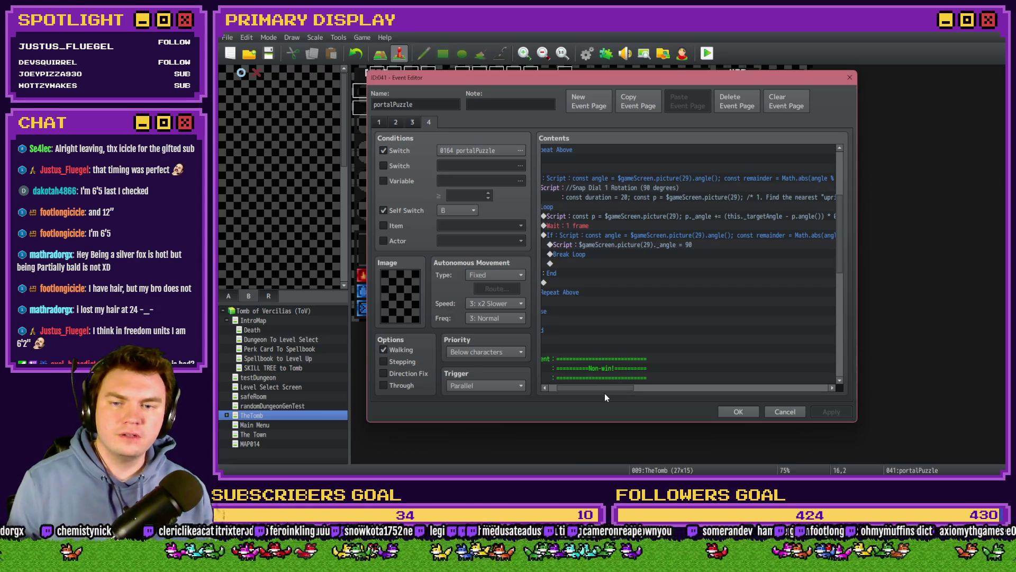
drag(605, 394, 736, 392)
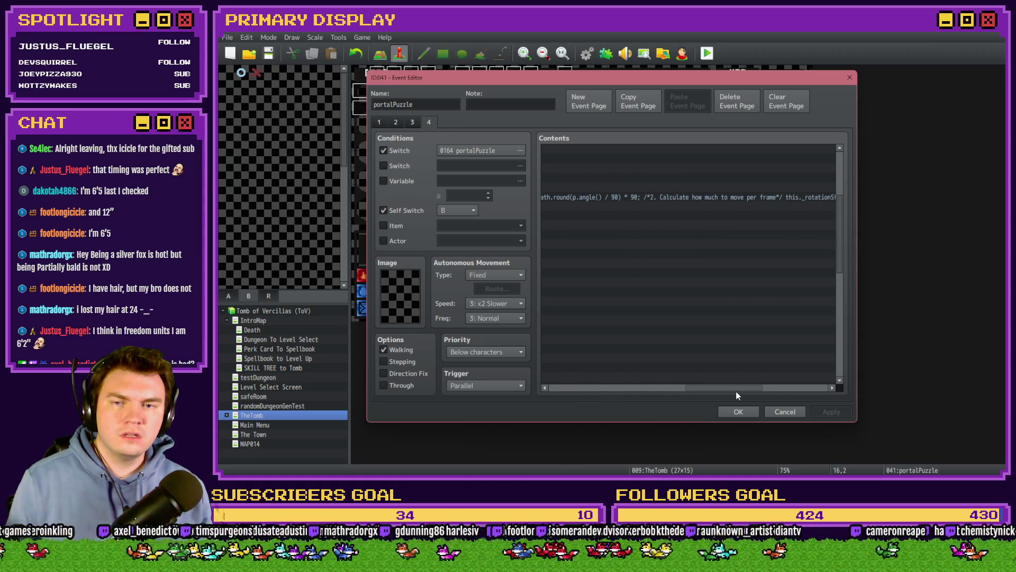
mouse_move(696, 390)
mouse_down()
mouse_move(778, 392)
mouse_move(672, 383)
mouse_up()
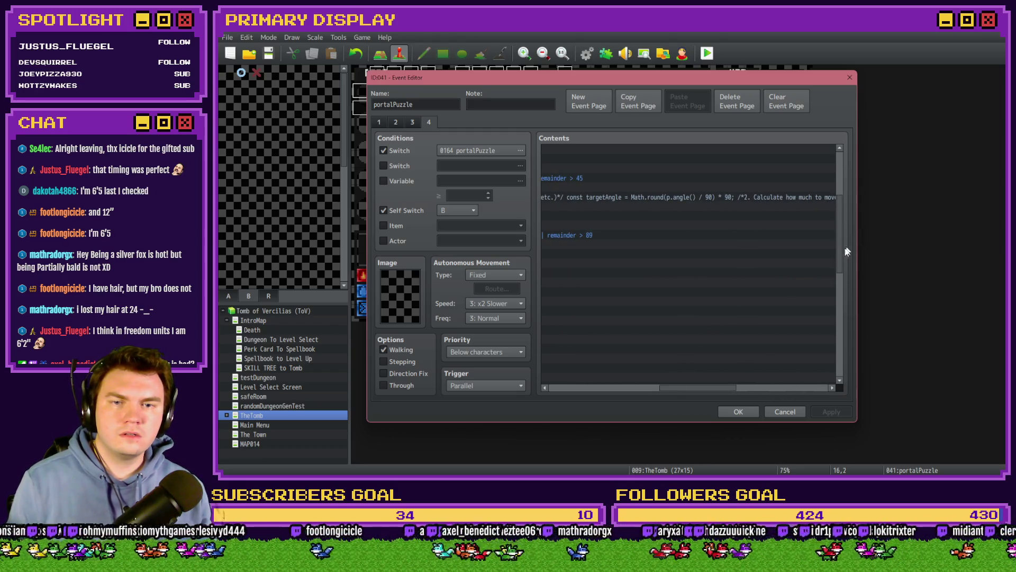
scroll(844, 220, up, 5)
drag(844, 204, 842, 227)
drag(680, 391, 567, 391)
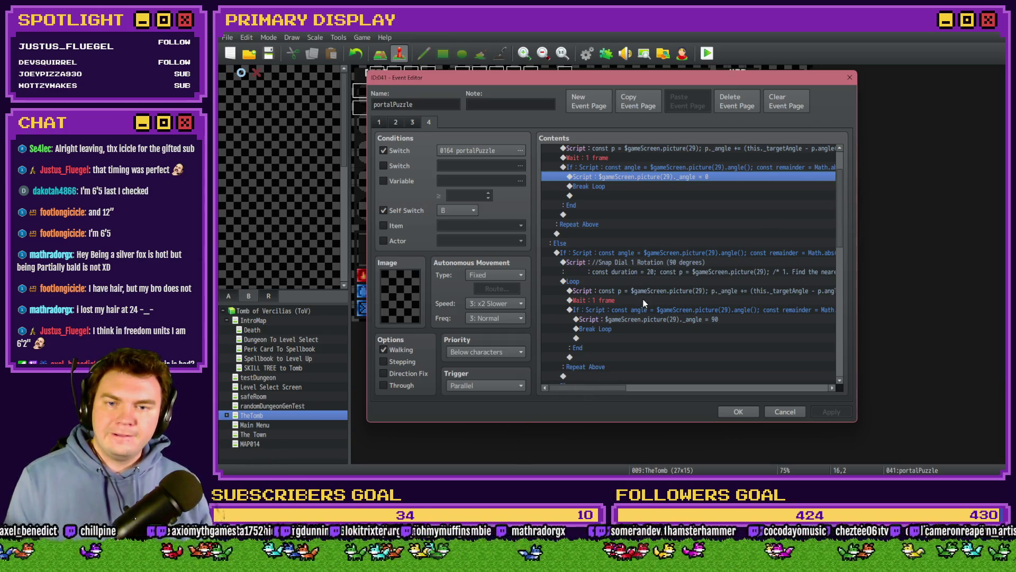
scroll(643, 299, down, 1)
scroll(645, 300, down, 1)
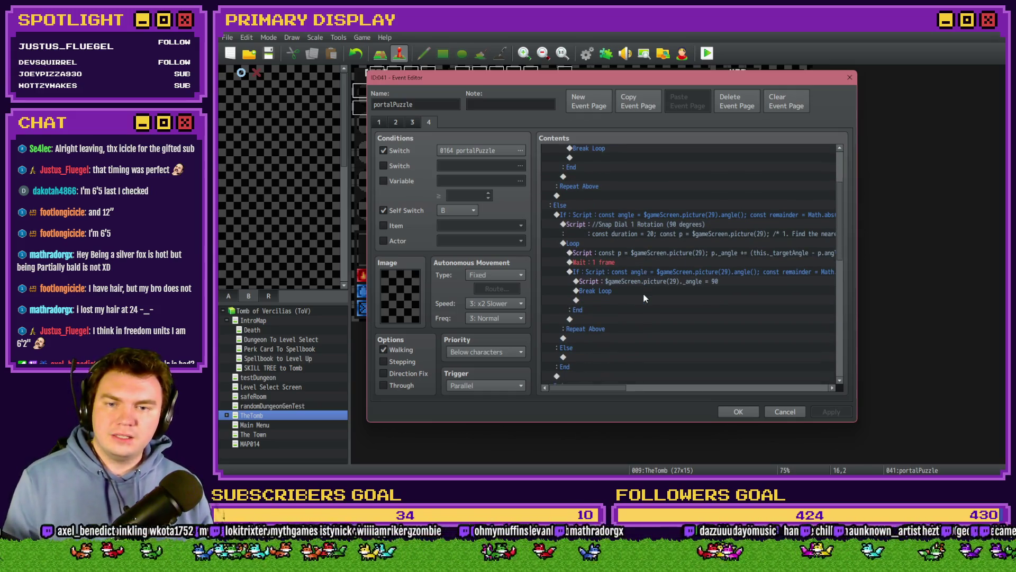
scroll(650, 299, down, 1)
scroll(650, 294, down, 2)
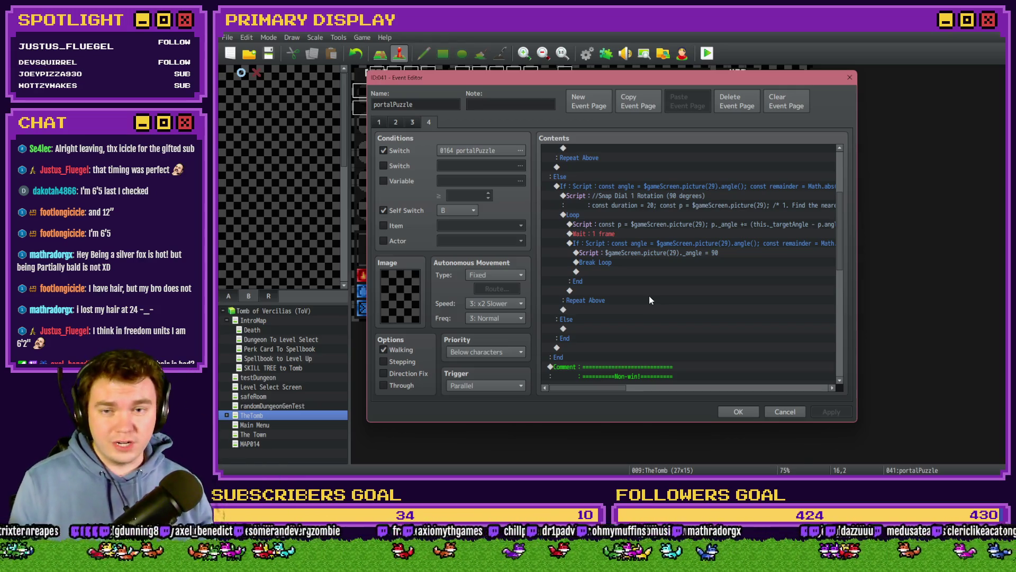
drag(605, 389, 609, 391)
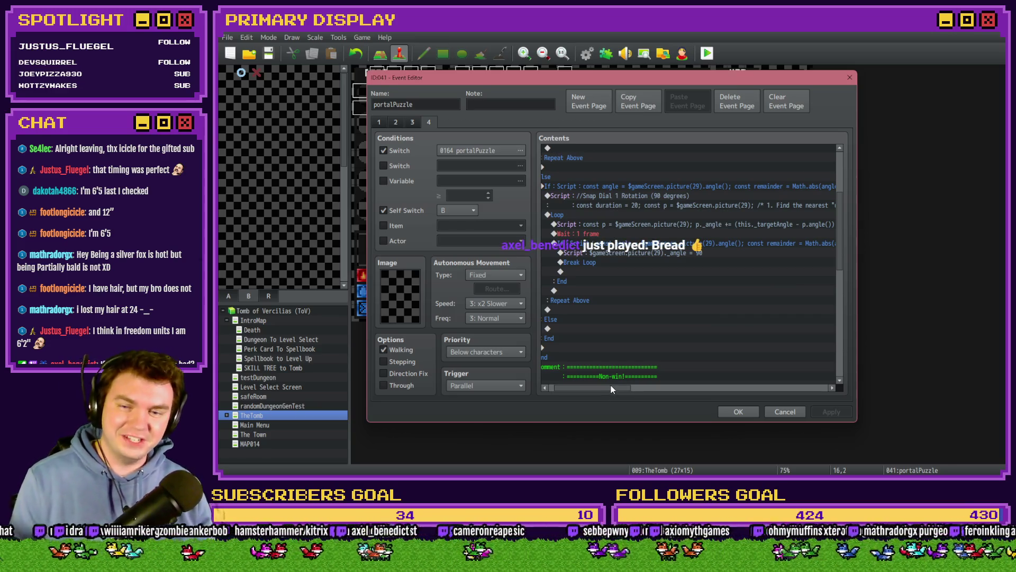
drag(611, 387, 628, 386)
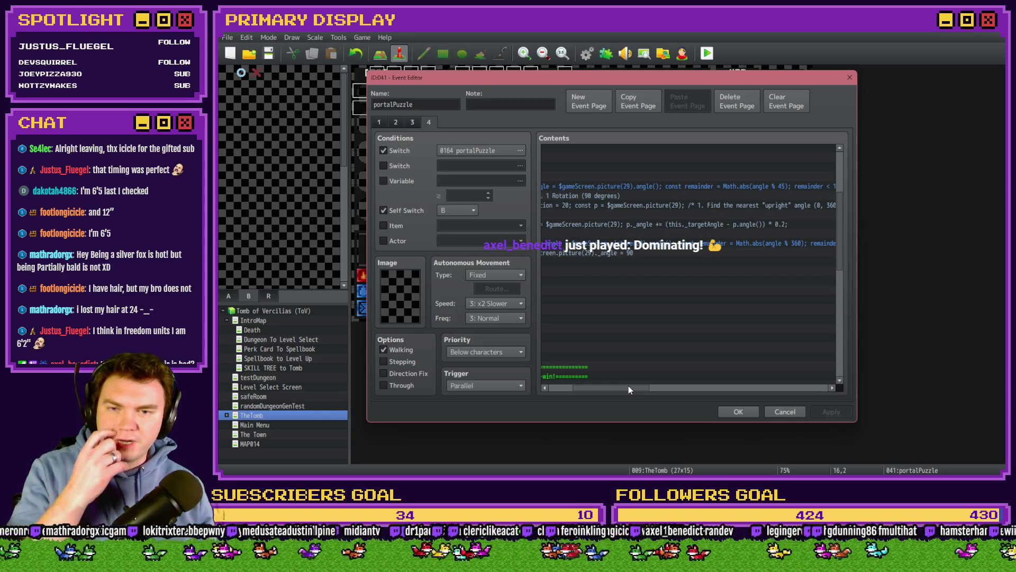
drag(629, 387, 631, 387)
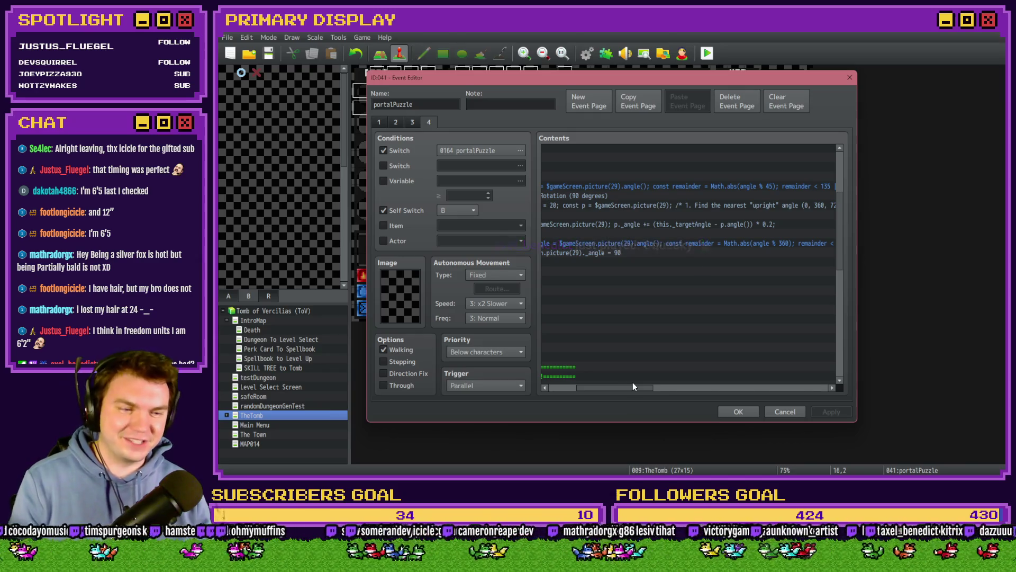
drag(633, 385, 664, 386)
drag(840, 231, 843, 199)
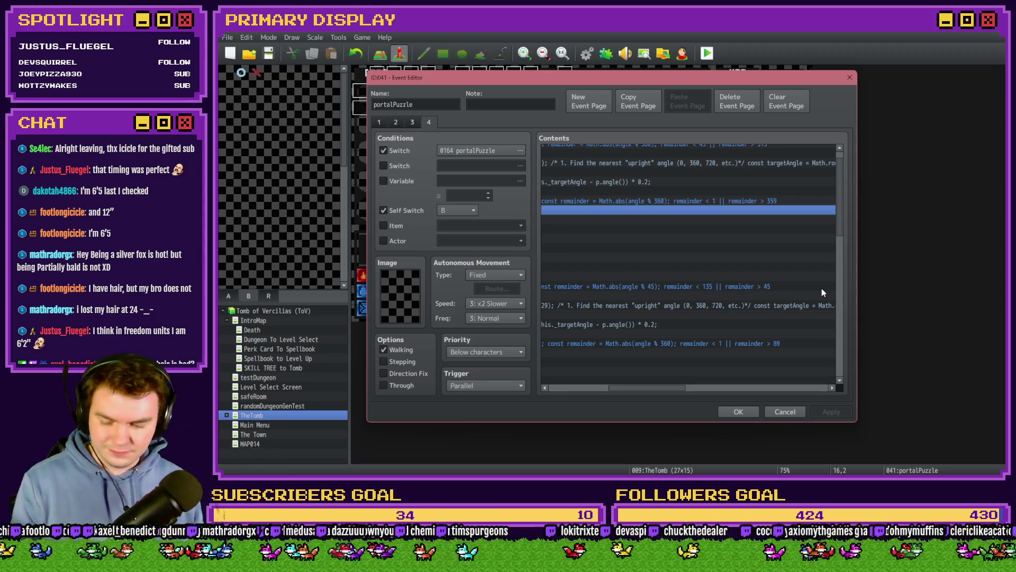
key(alt+Tab)
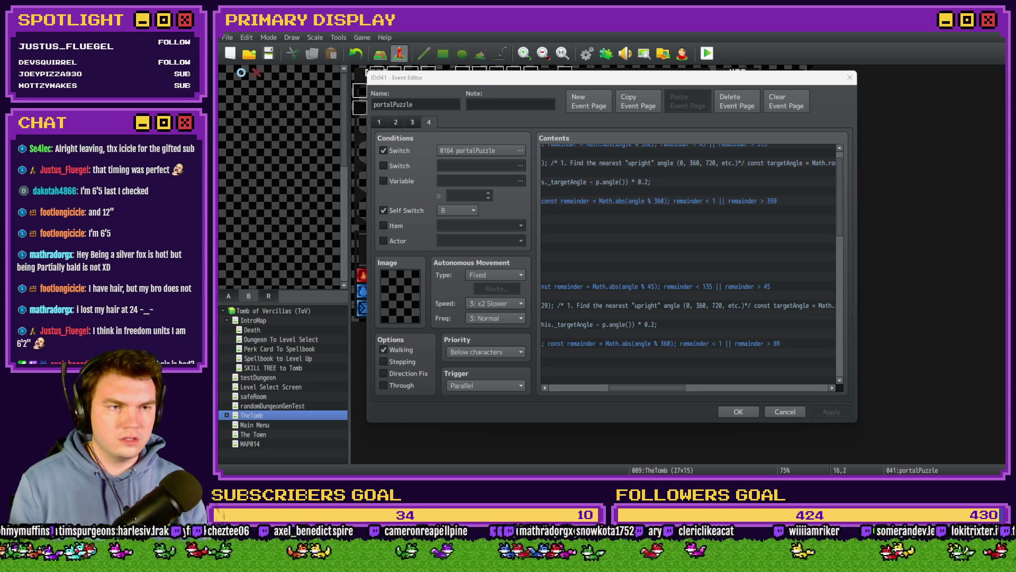
- Edit the dial snap branch condition to remainder < 45 || remainder > 135
click(770, 210)
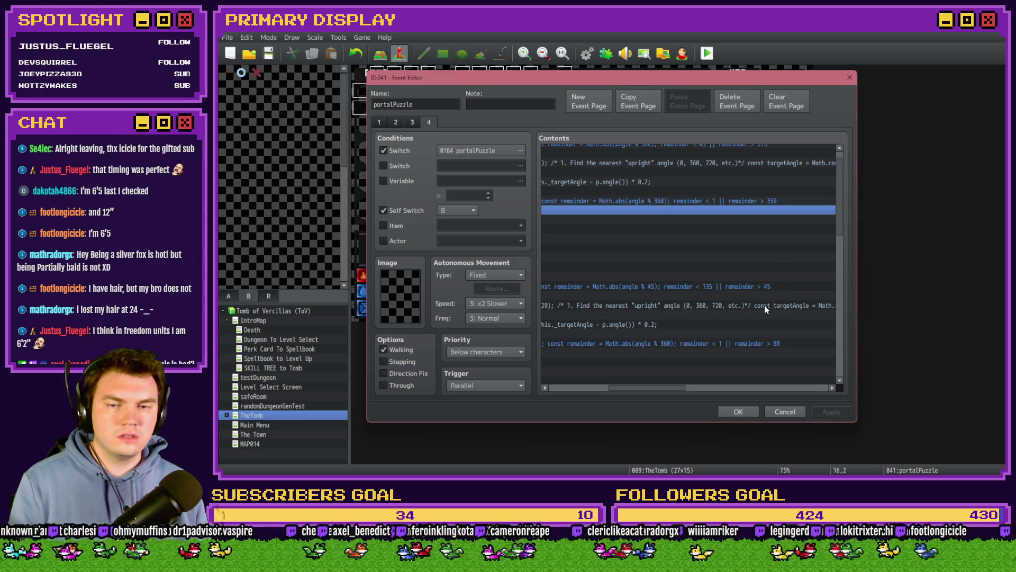
double_click(762, 343)
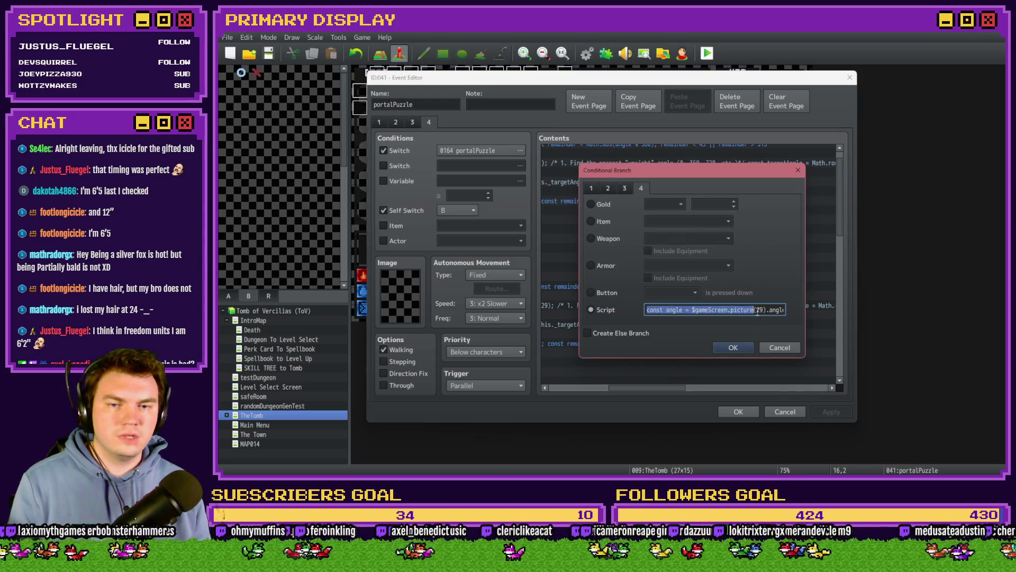
click(758, 313)
key(End)
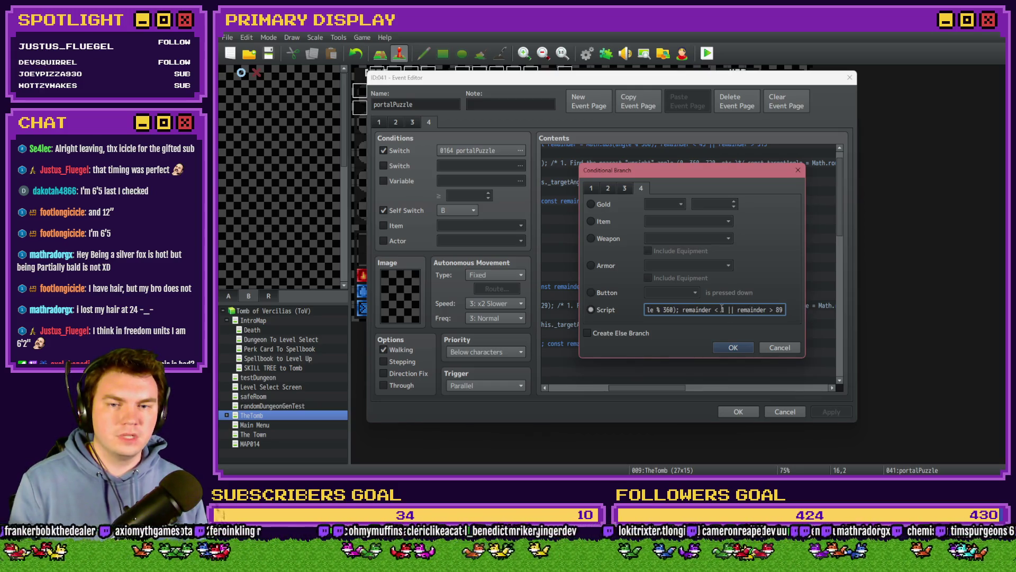
mouse_move(754, 175)
mouse_down()
mouse_move(758, 257)
mouse_move(757, 188)
mouse_up()
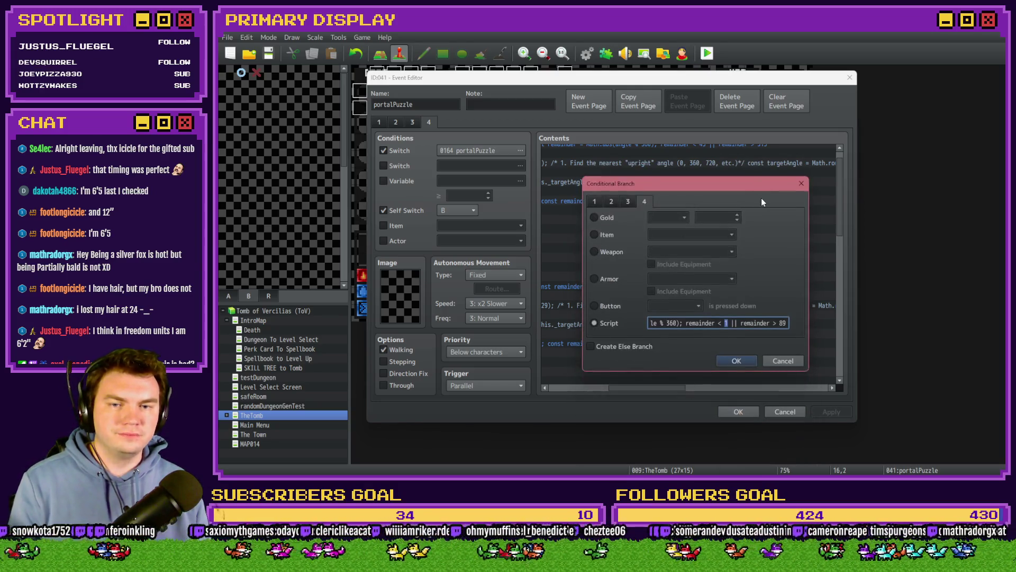
text(45)
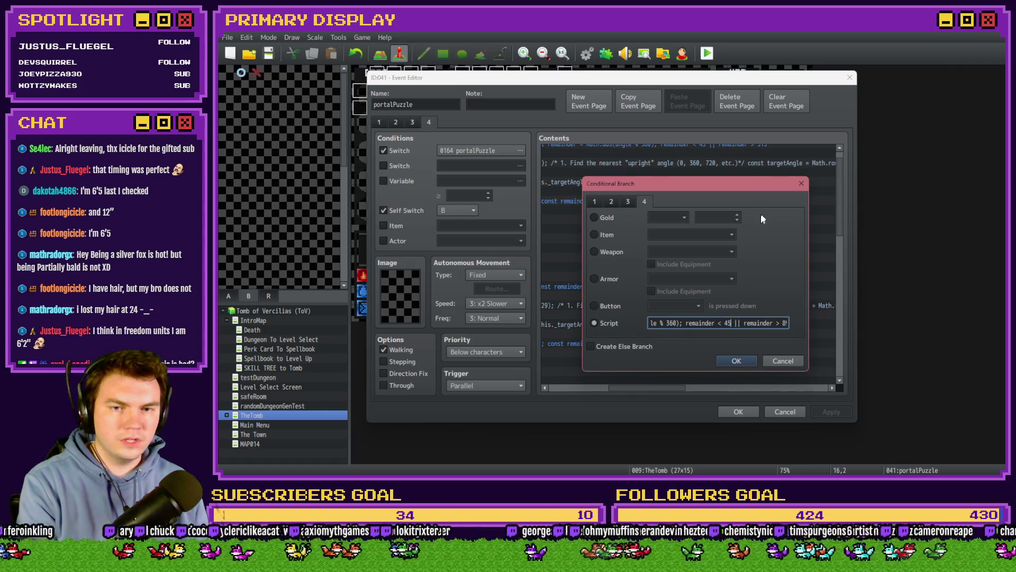
key(alt+Tab)
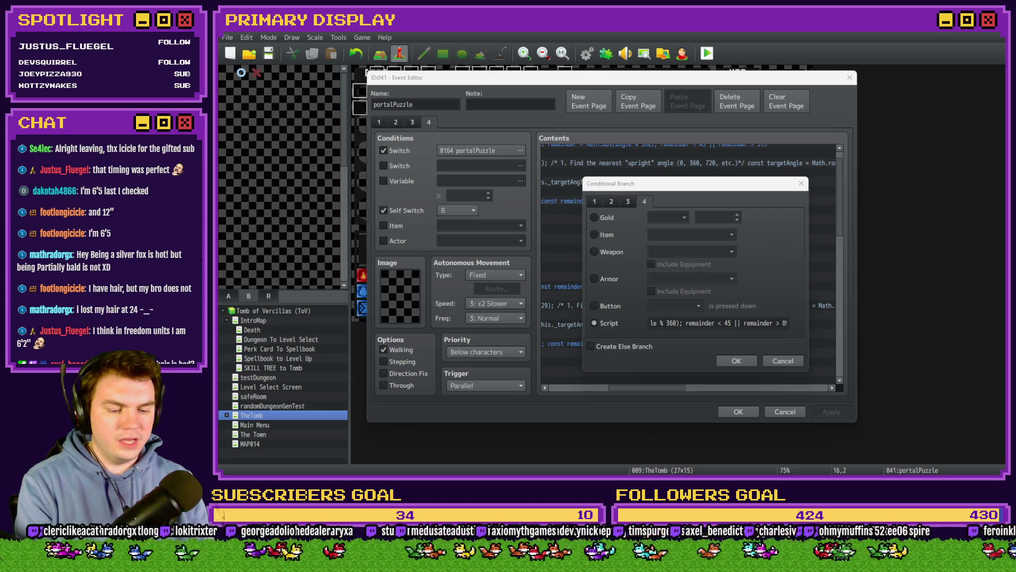
click(773, 333)
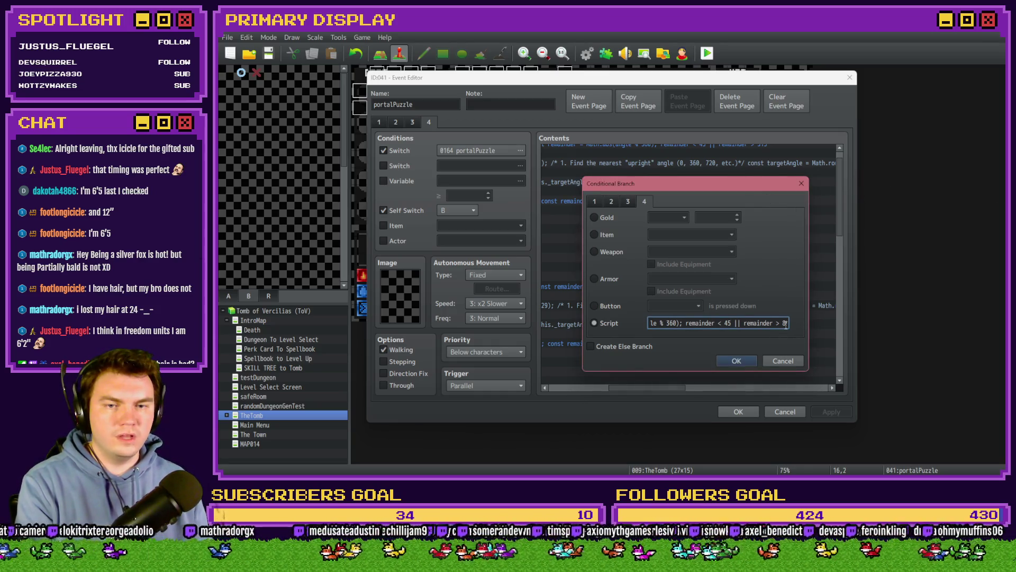
text(135)
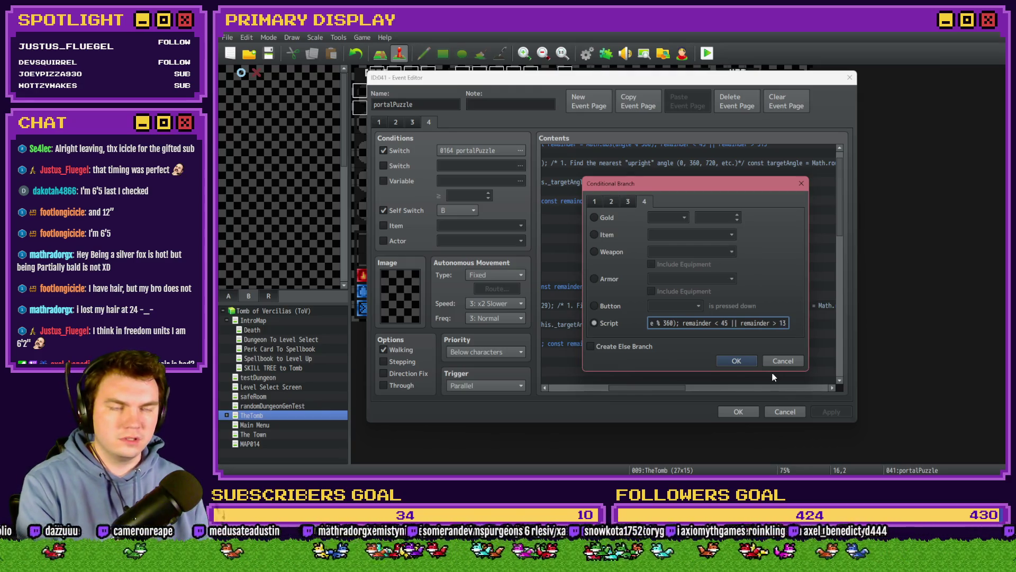
click(748, 364)
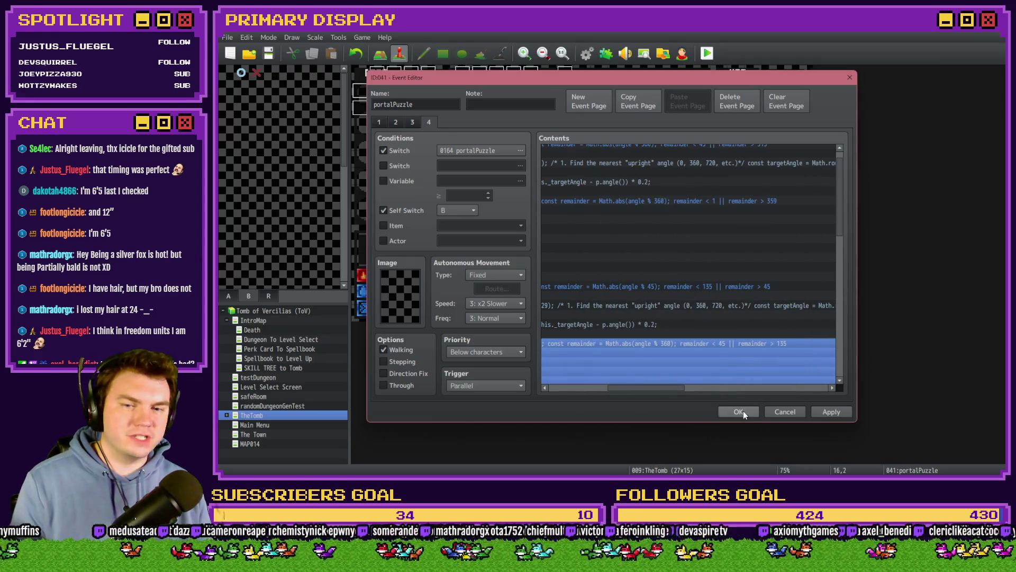
- Close the event editor keeping the changes, save the project and start a playtest
click(739, 412)
click(707, 53)
click(578, 268)
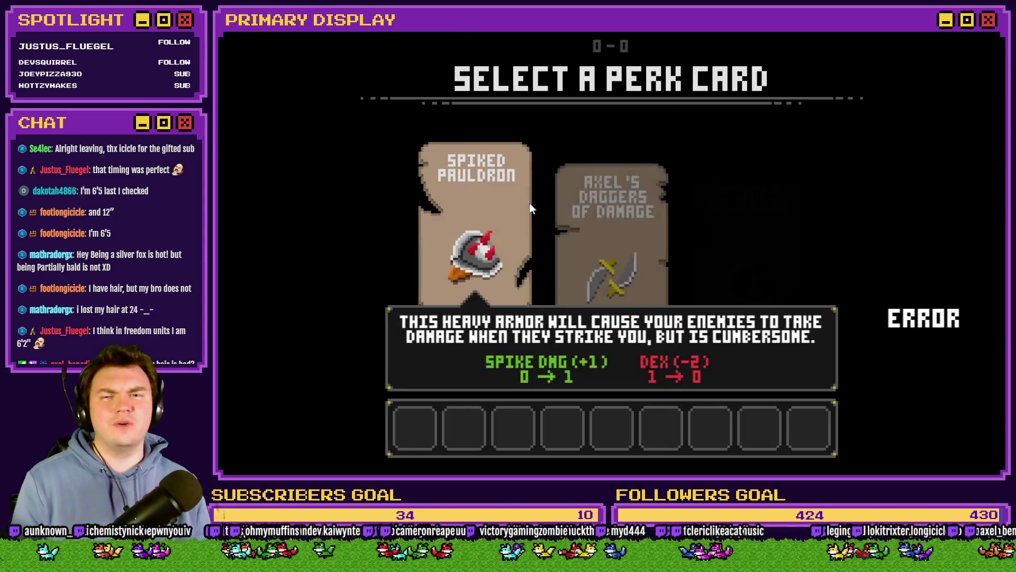
- Pick the Spiked Pauldron card, turn on switch 0164 PORTALPUZZLE, turn the dial to 90, and quit
click(484, 218)
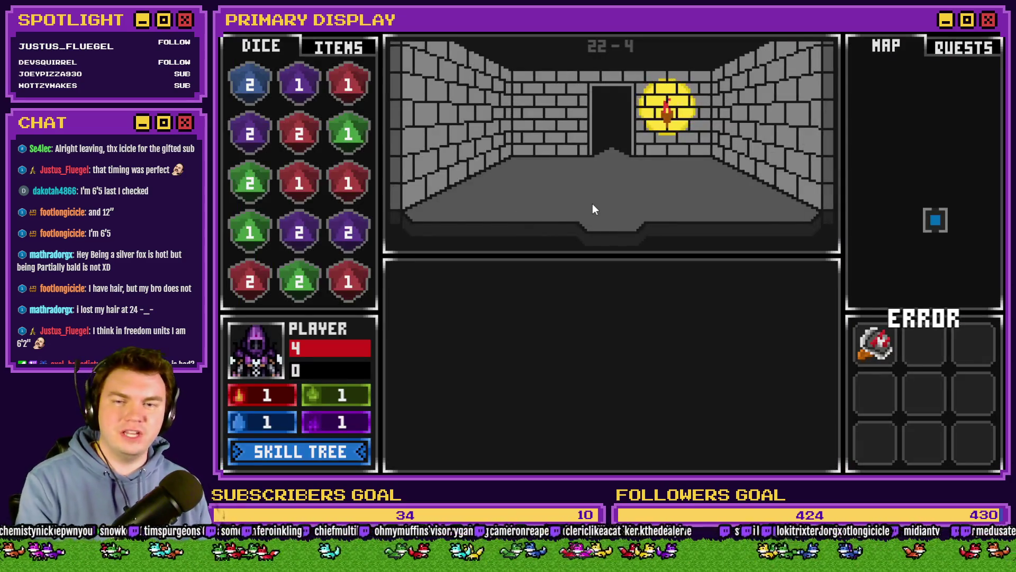
key(F9)
click(286, 406)
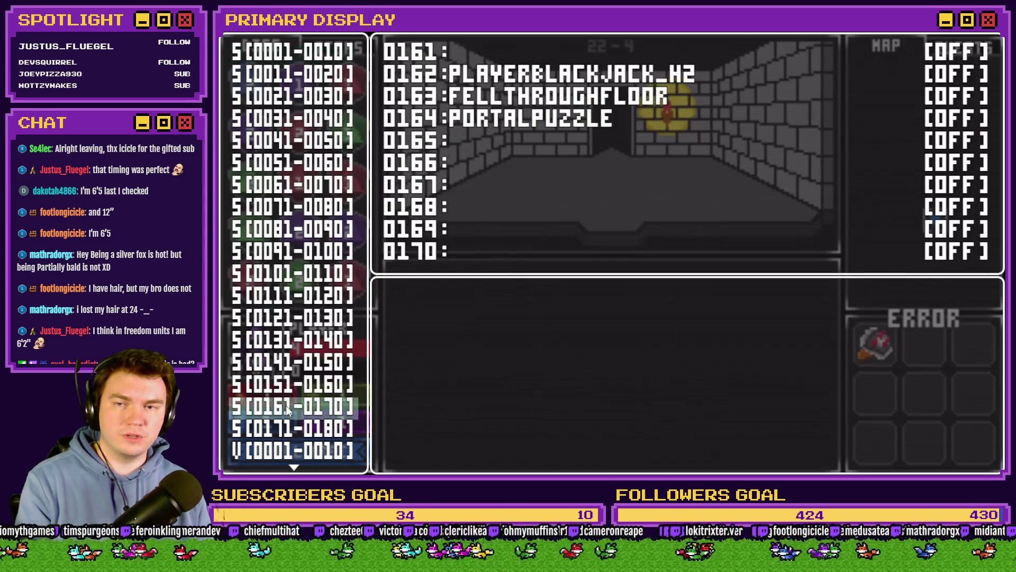
key(Return)
key(Down)
key(Down)
key(Down)
key(Return)
key(Escape)
key(Escape)
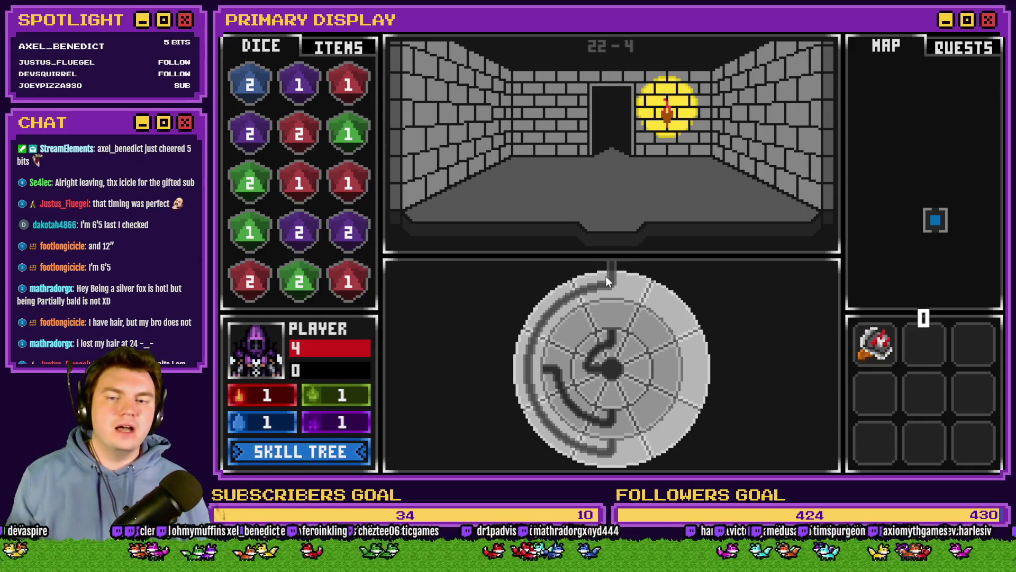
mouse_move(605, 275)
mouse_down()
mouse_move(677, 313)
mouse_move(694, 380)
mouse_up()
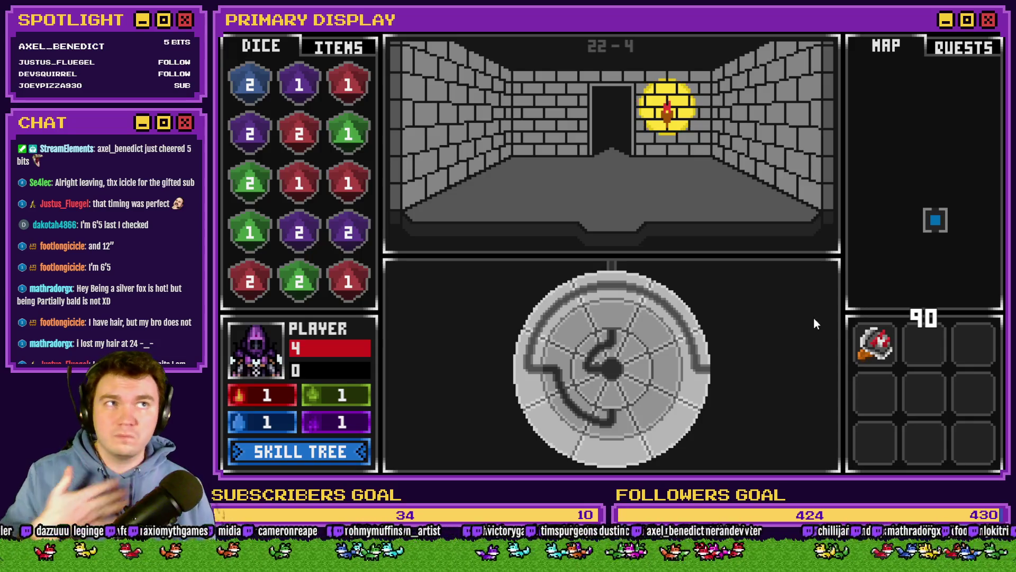
key(alt+F4)
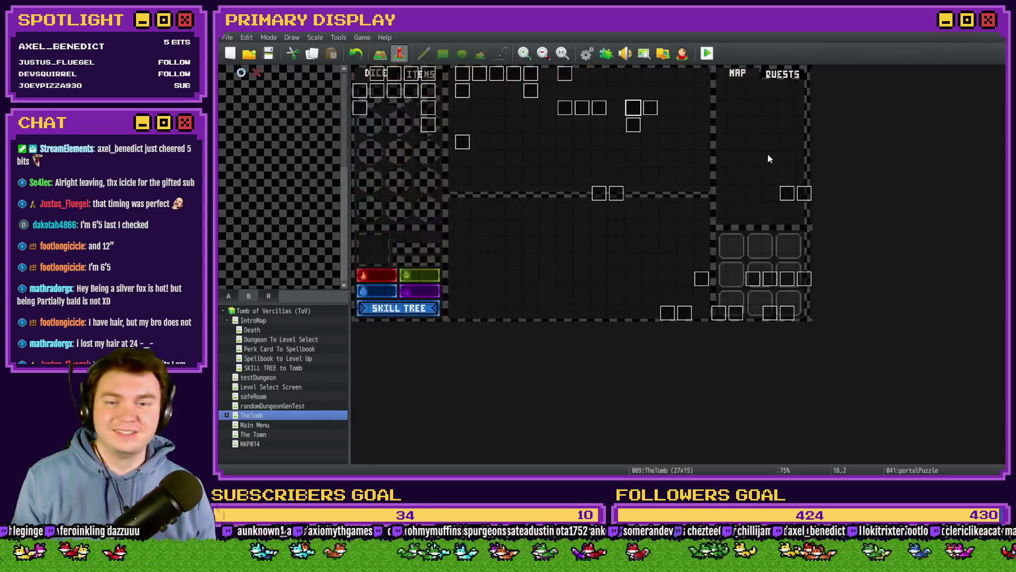
- Open the portalPuzzle event, backing out of a wrongly opened event, and scroll through its commands
double_click(638, 121)
key(Escape)
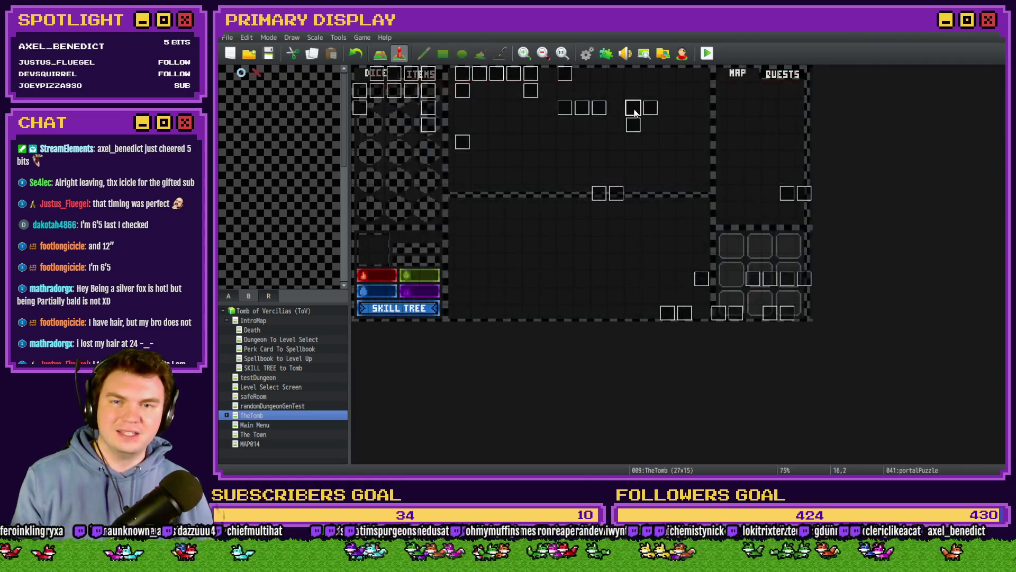
double_click(634, 109)
scroll(757, 294, down, 4)
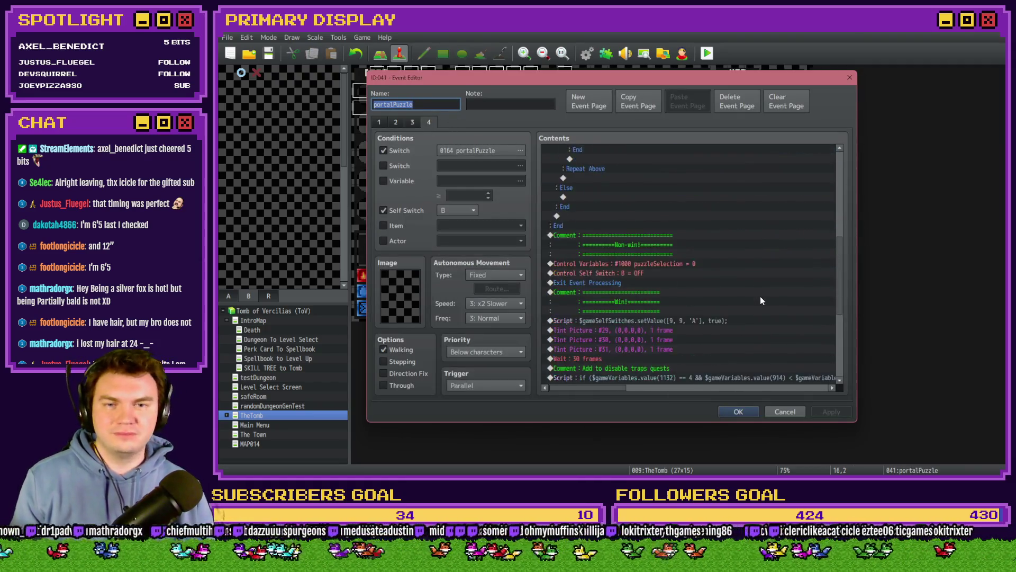
drag(682, 392, 686, 391)
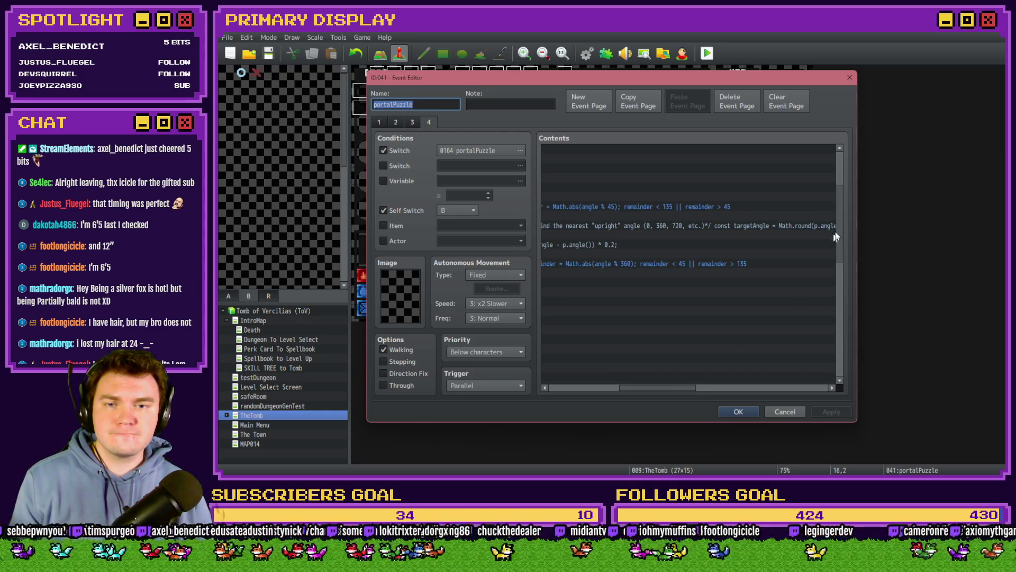
scroll(842, 212, up, 3)
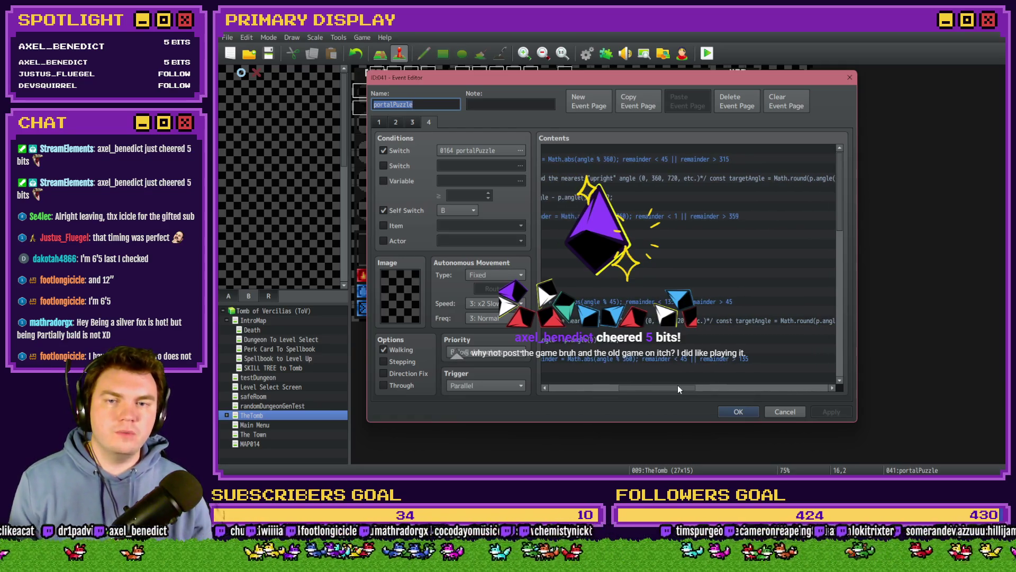
scroll(692, 346, down, 1)
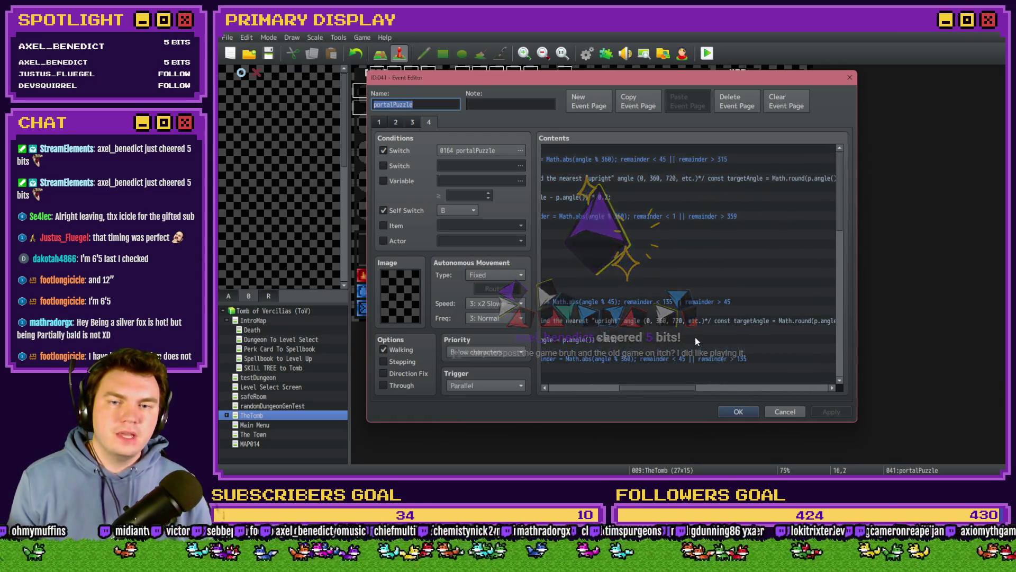
scroll(696, 341, down, 1)
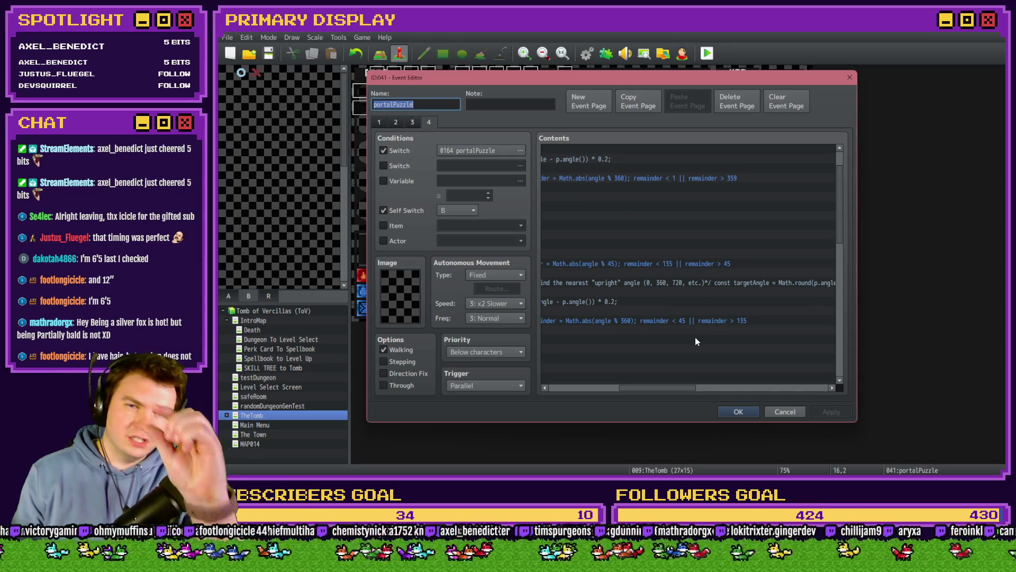
scroll(682, 331, down, 1)
scroll(672, 325, up, 1)
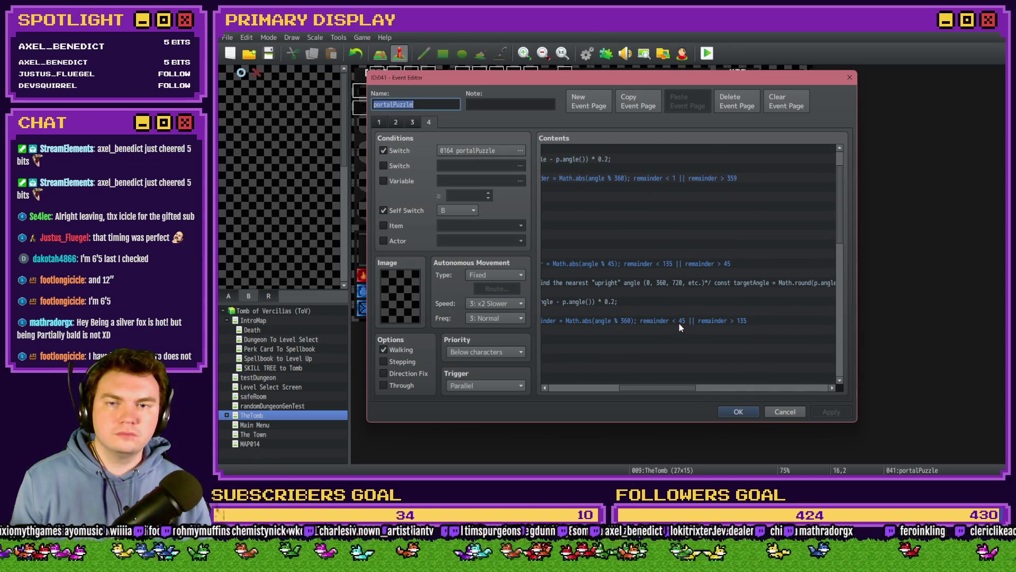
- Change the angle-check branch condition from remainder < 45 to remainder < 1
click(682, 321)
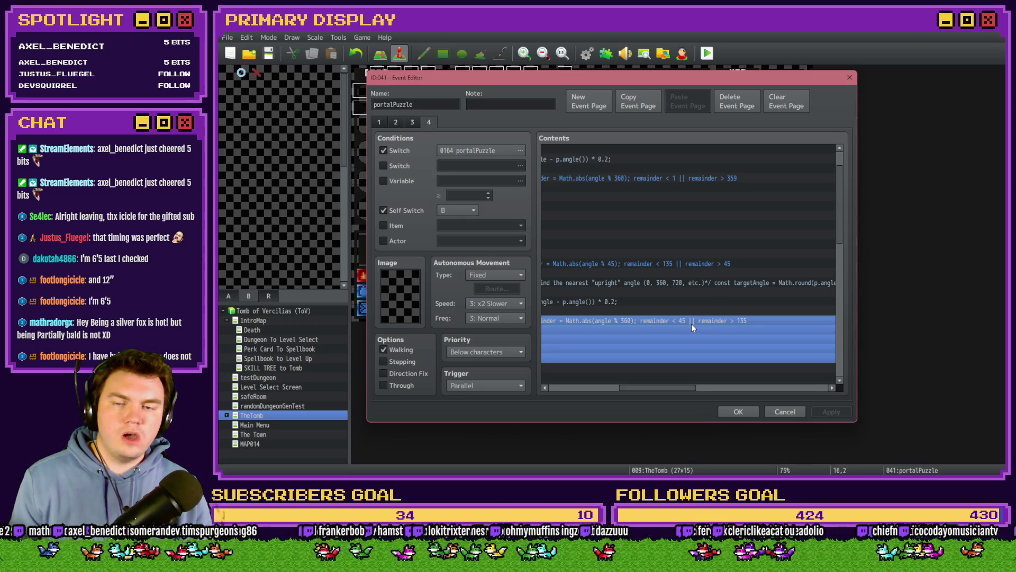
click(694, 314)
click(695, 319)
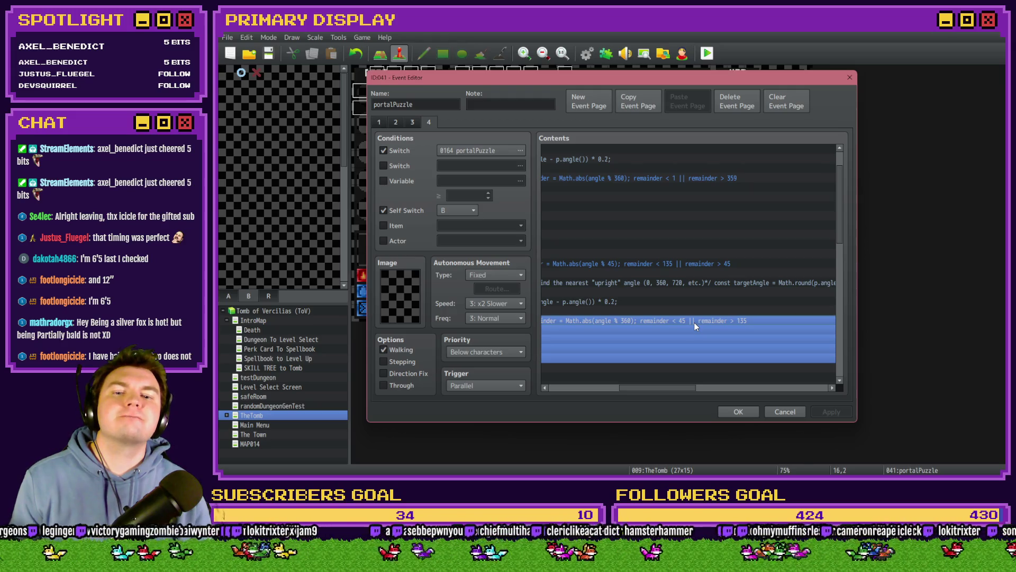
double_click(695, 322)
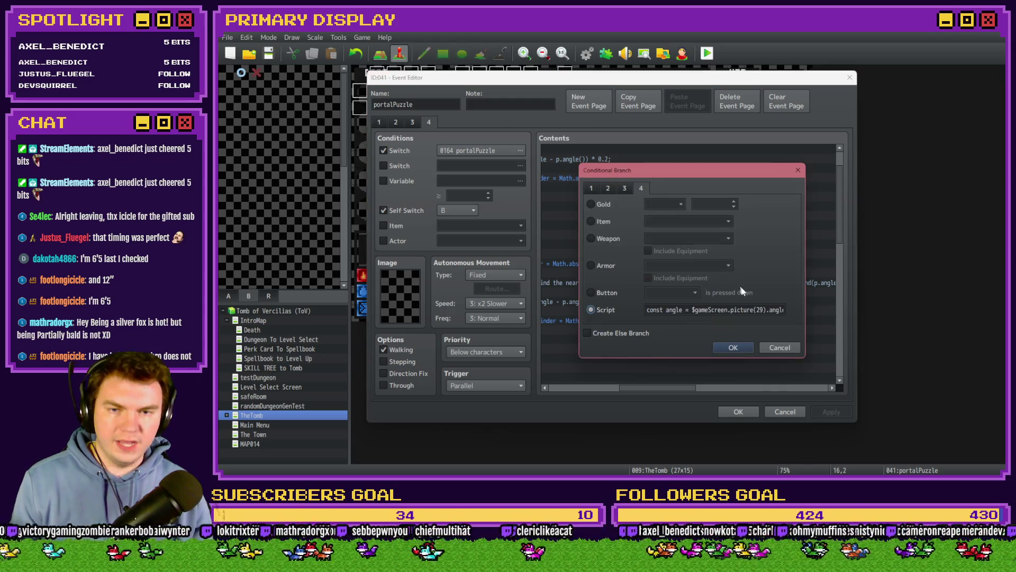
double_click(719, 310)
text(1)
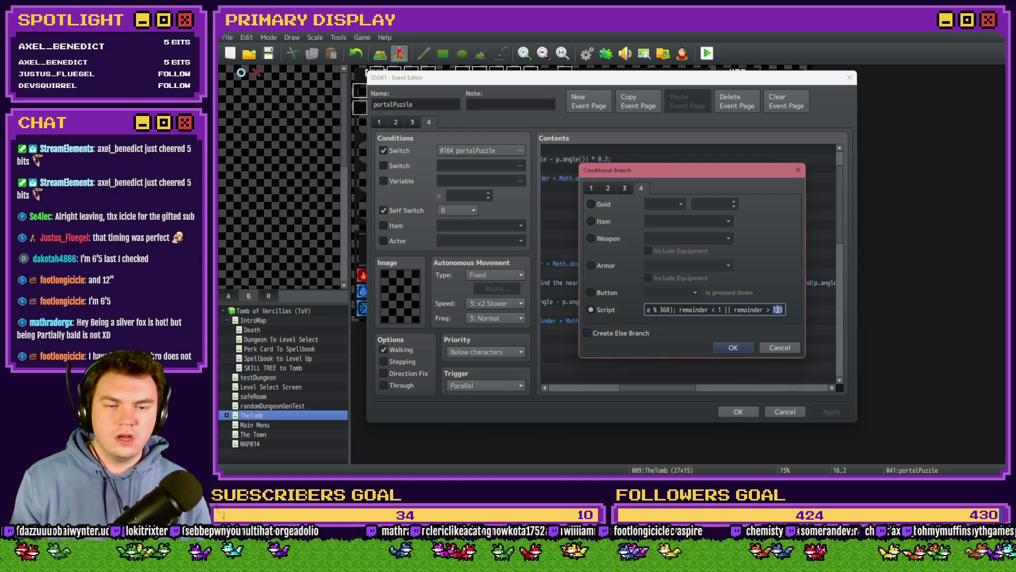
click(733, 348)
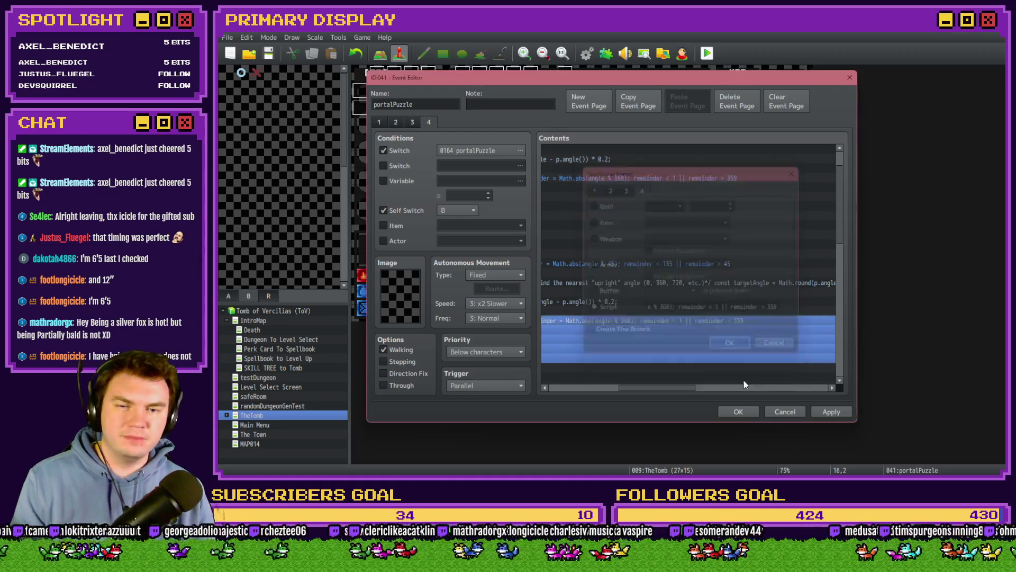
- Close the event editor, start a playtest with Ctrl+R and save the project
click(738, 411)
key(ctrl+r)
click(585, 267)
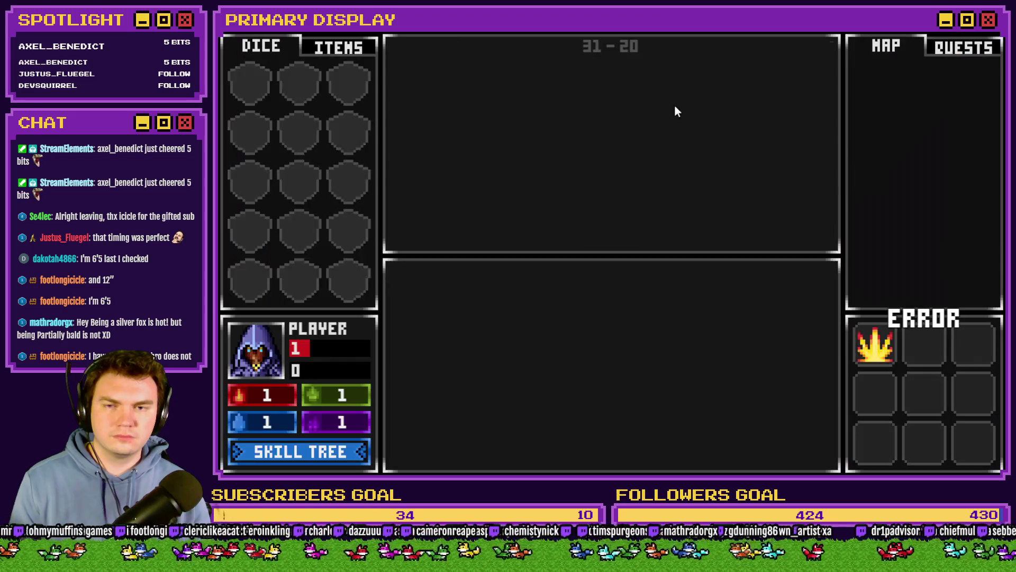
- Turn on PORTALPUZZLE in debug, rotate the dial ring to a 90 readout, then exit and reopen portalPuzzle
key(F9)
click(299, 404)
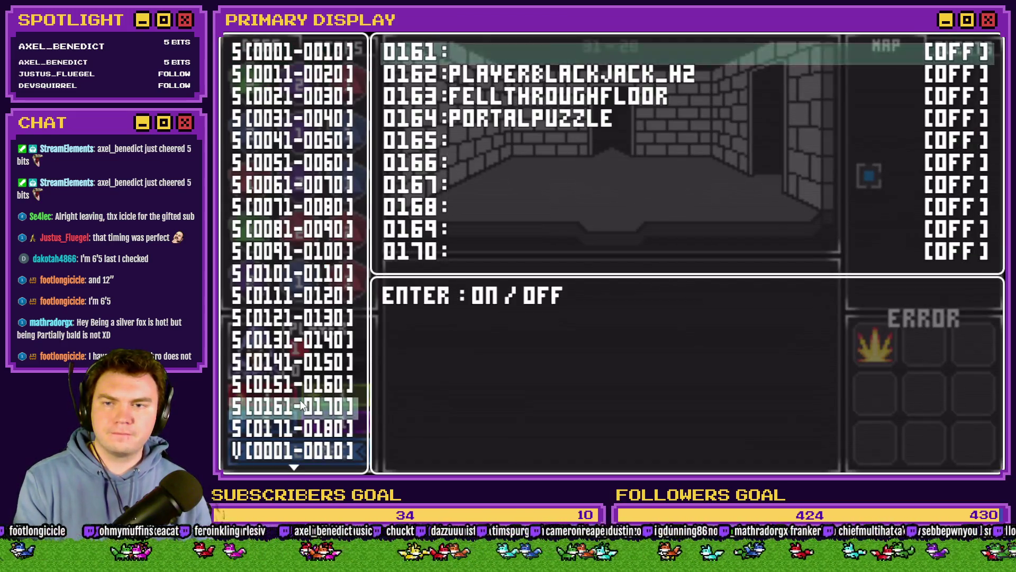
click(582, 120)
key(Escape)
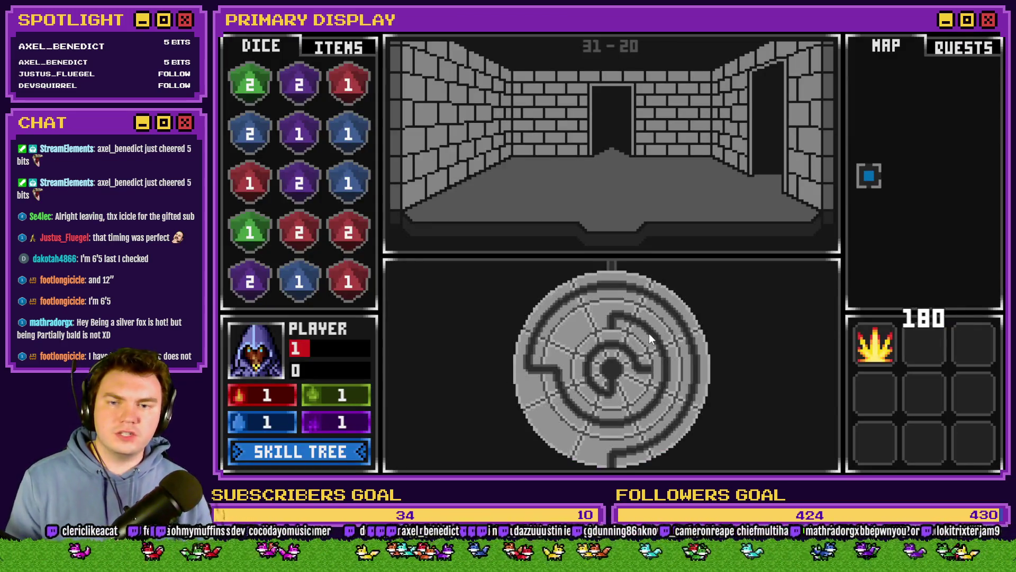
mouse_move(630, 452)
mouse_down()
mouse_move(657, 293)
mouse_move(616, 281)
mouse_move(675, 319)
mouse_move(687, 405)
mouse_up()
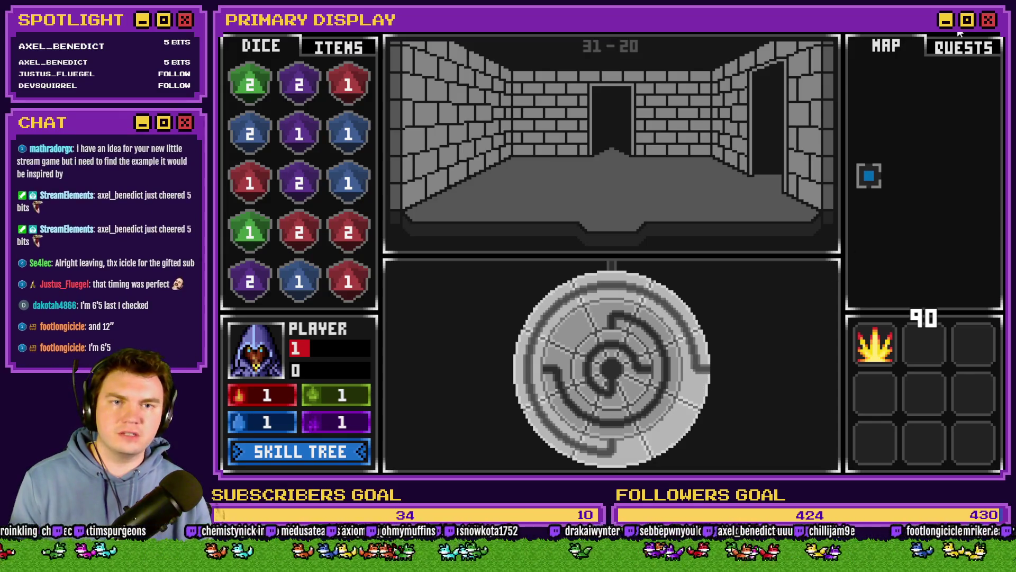
key(alt+F4)
double_click(636, 127)
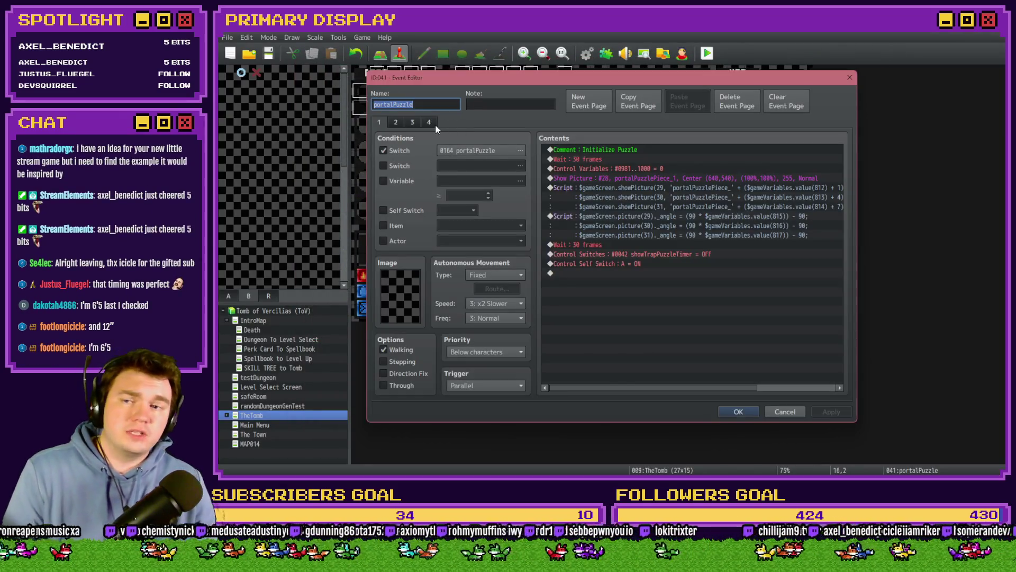
- Show page 4 of the portalPuzzle event and scroll through its snap script
click(431, 124)
scroll(725, 266, down, 3)
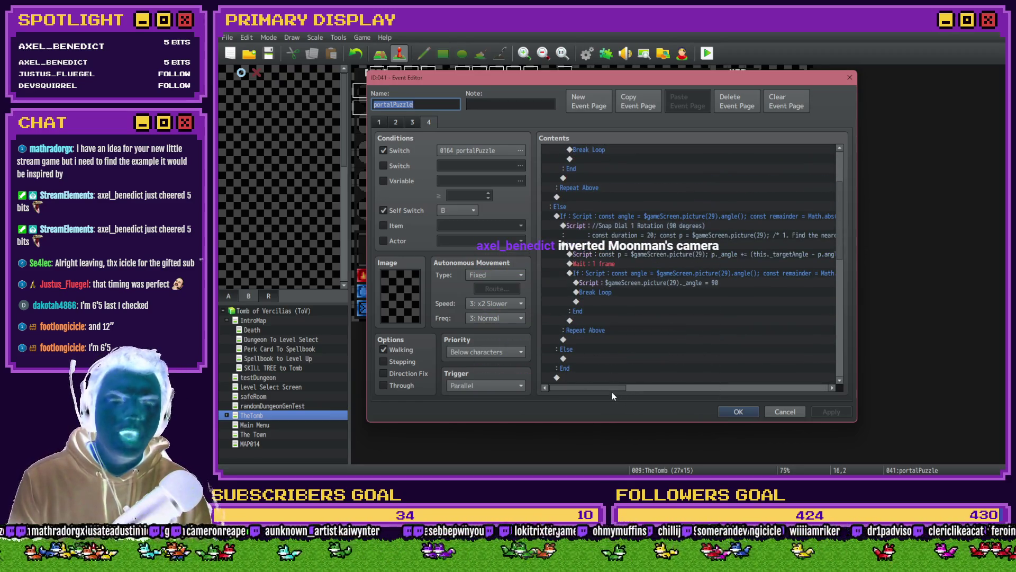
mouse_move(612, 388)
mouse_down()
mouse_move(670, 390)
mouse_move(614, 391)
mouse_move(668, 382)
mouse_move(675, 368)
mouse_up()
scroll(678, 342, up, 3)
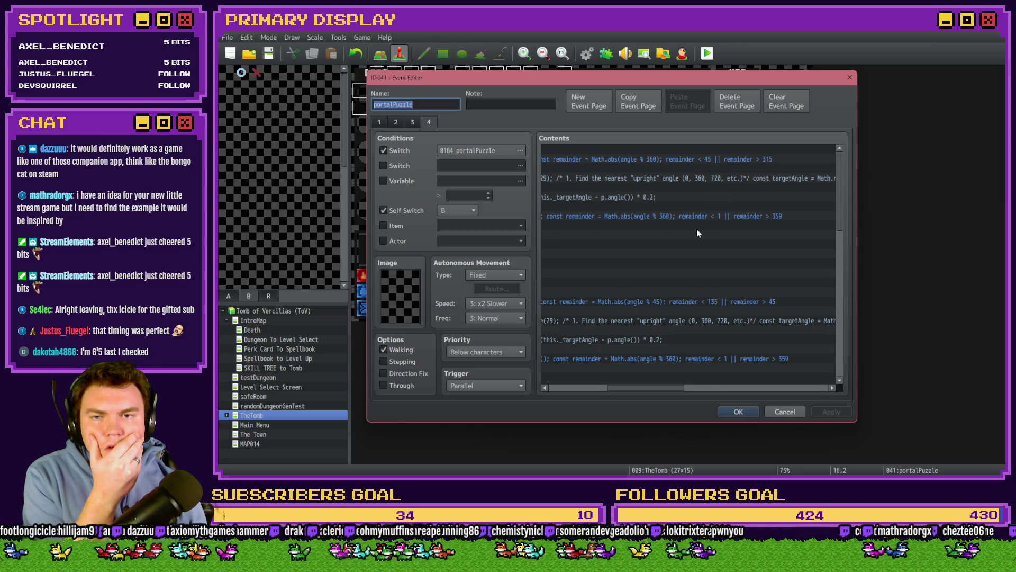
drag(685, 391, 641, 389)
scroll(627, 366, down, 2)
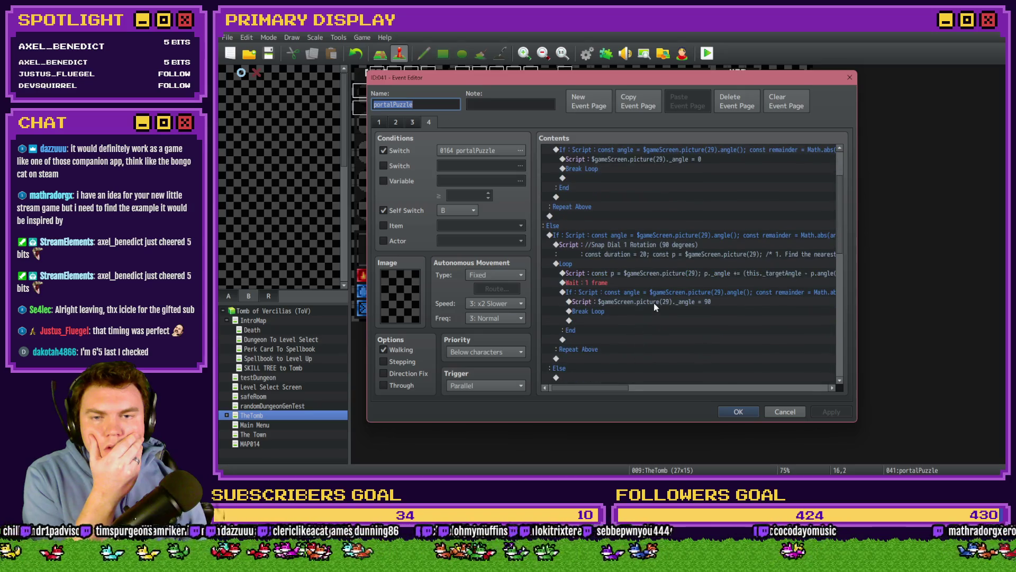
- Select the dial-angle If block and its angle = 90 row, then confirm and close the event editor
click(647, 299)
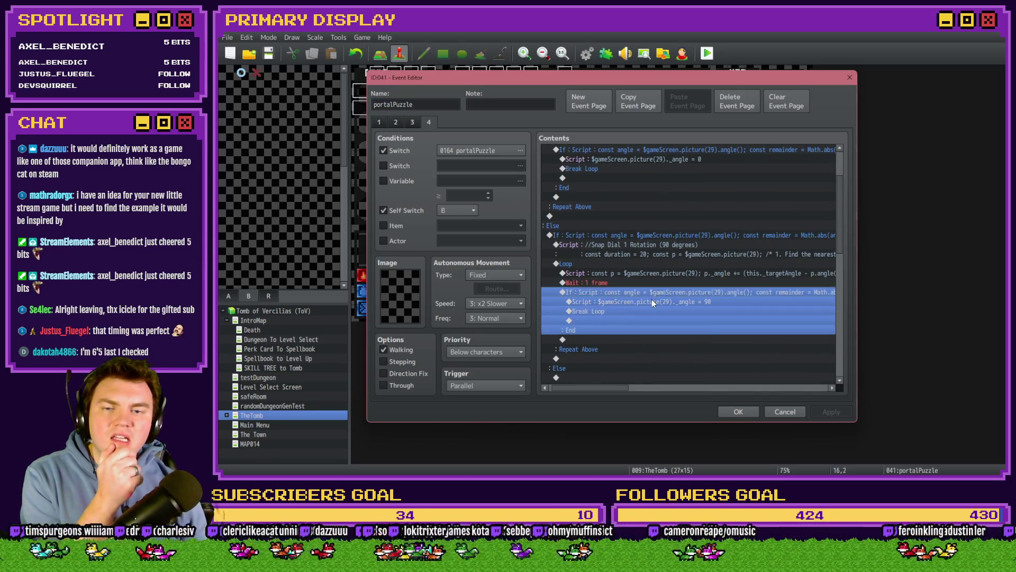
click(651, 300)
click(655, 297)
click(655, 300)
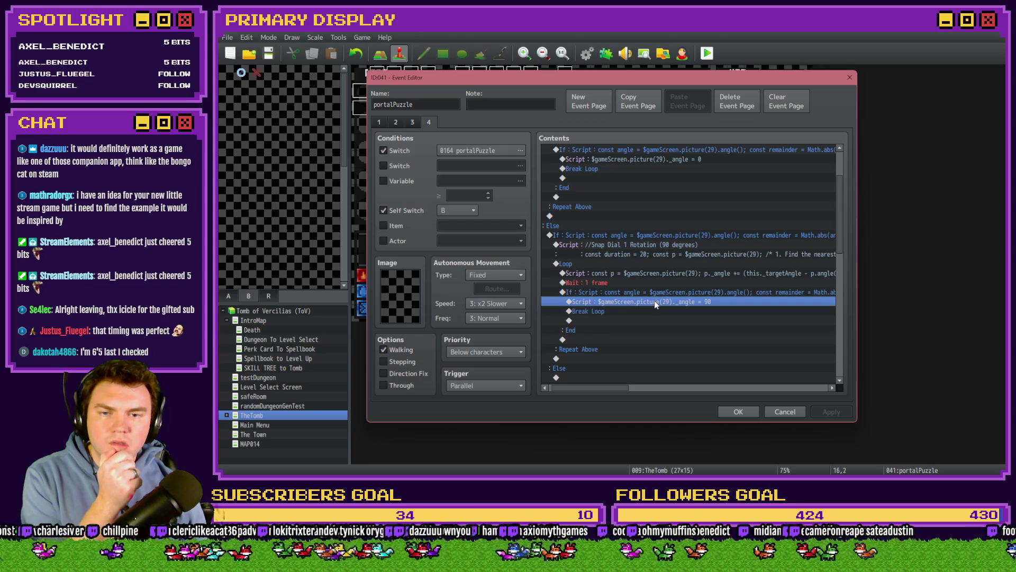
click(636, 297)
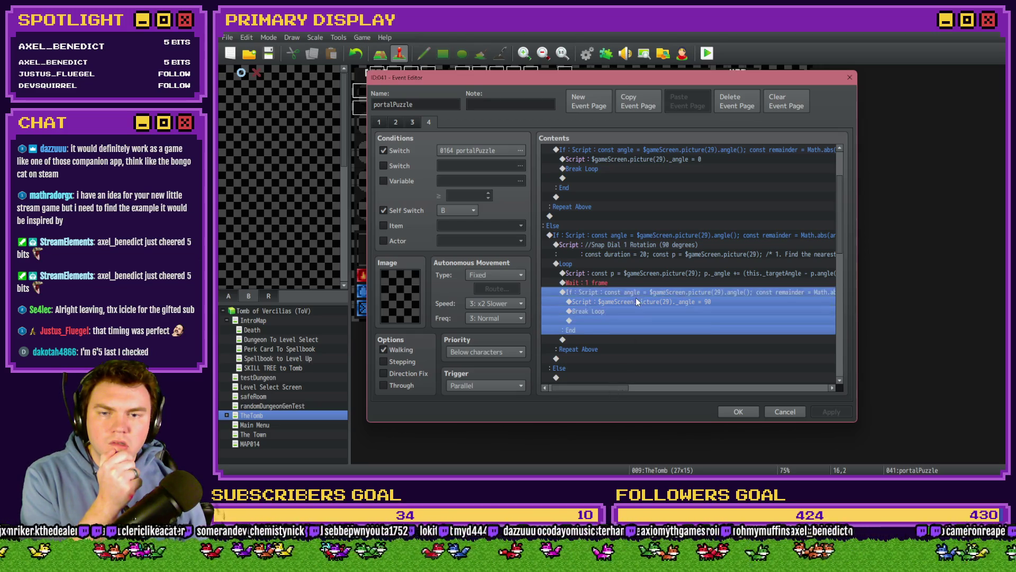
click(637, 300)
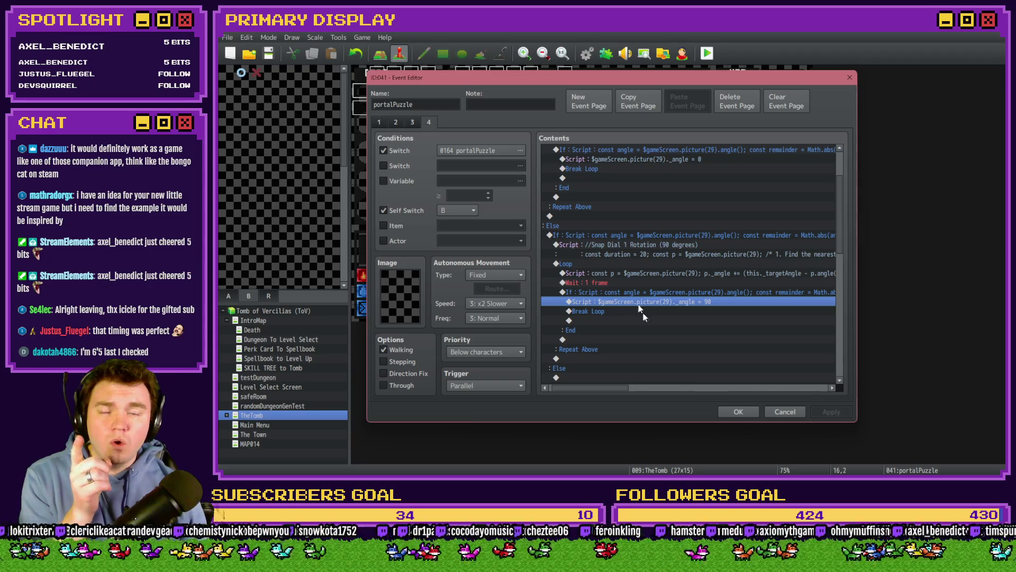
click(726, 411)
key(alt+F4)
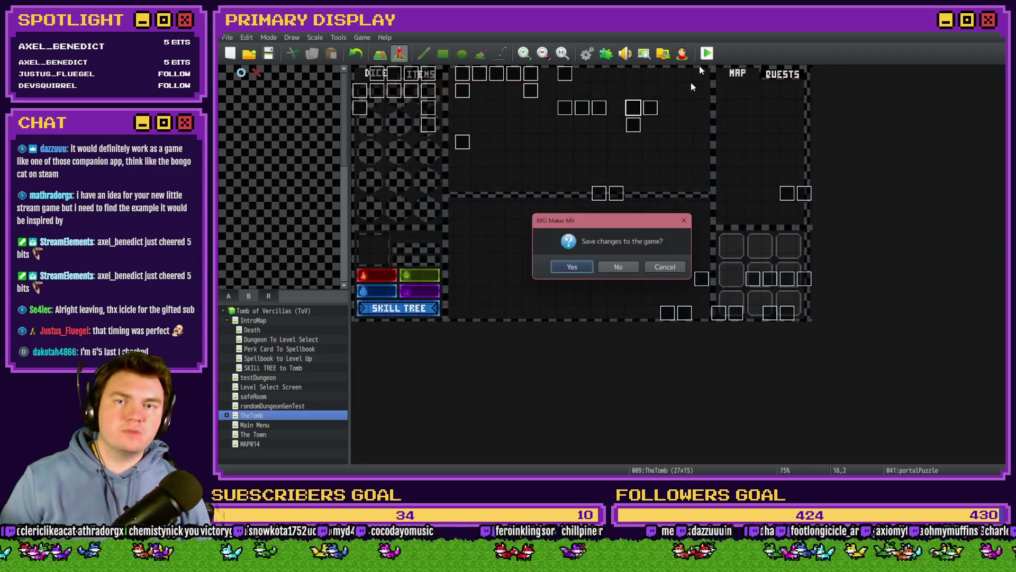
- Save the changes, then in the playtest turn debug switch 0164 PORTALPUZZLE on
click(587, 271)
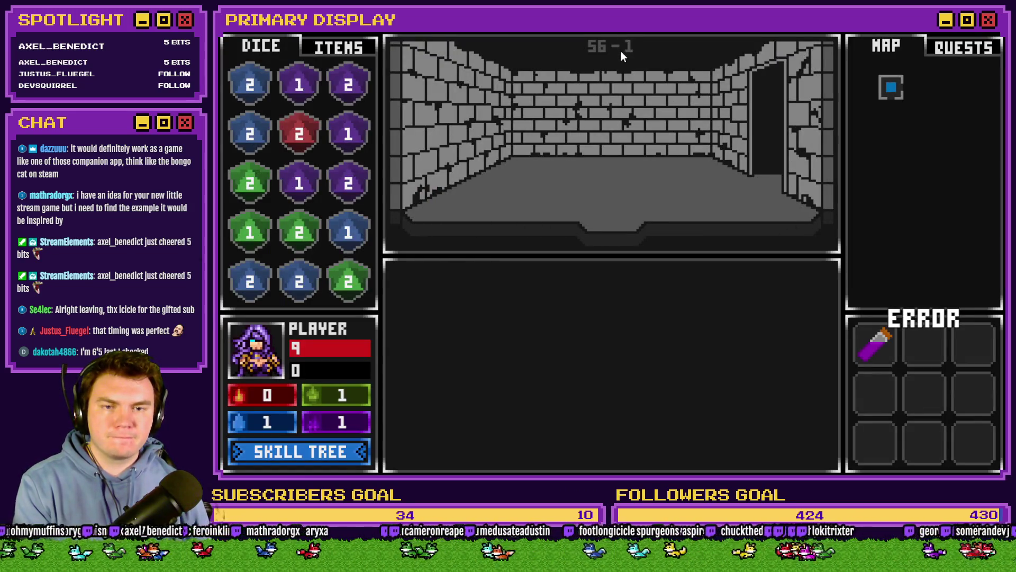
key(F9)
click(311, 406)
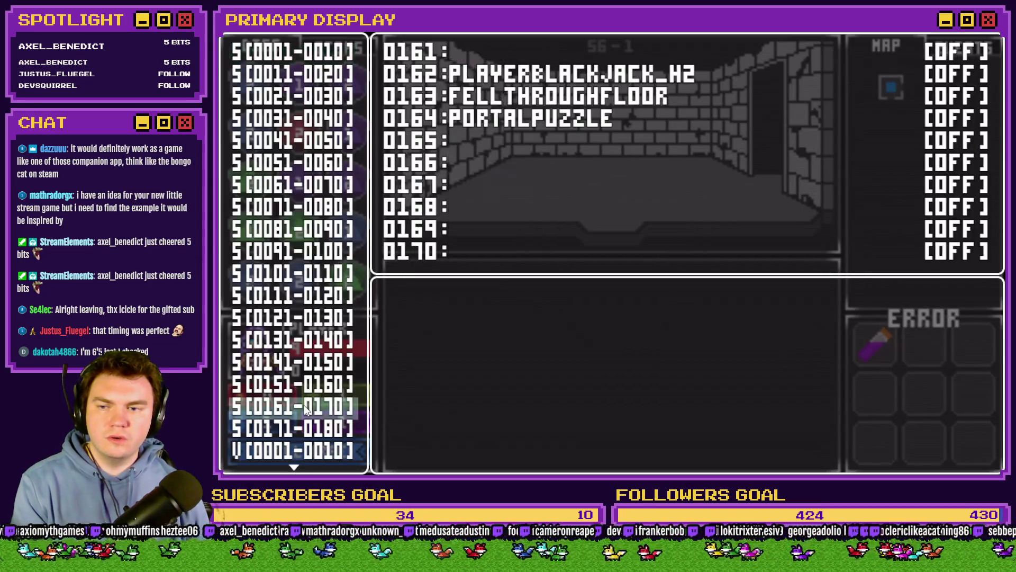
click(311, 407)
key(Down)
key(Down)
key(Down)
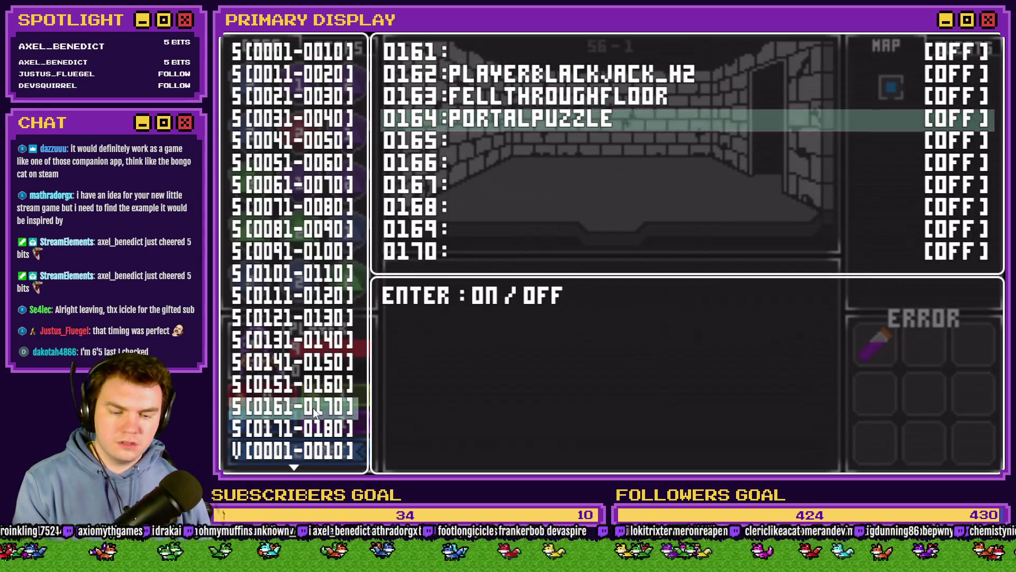
key(Return)
key(Escape)
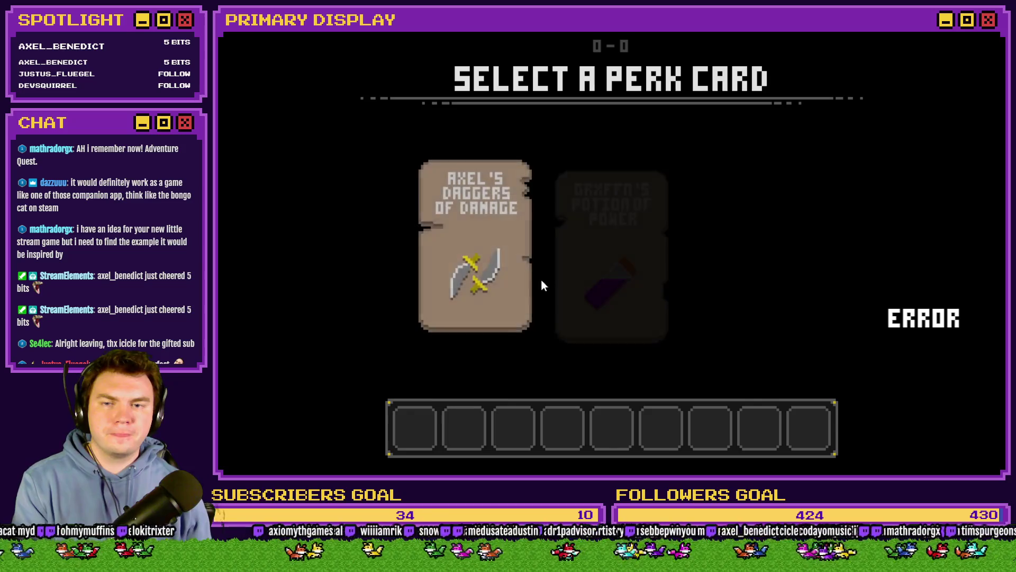
- Pick the potion perk card, switch PORTALPUZZLE on and turn the dial's outer ring clockwise
click(593, 253)
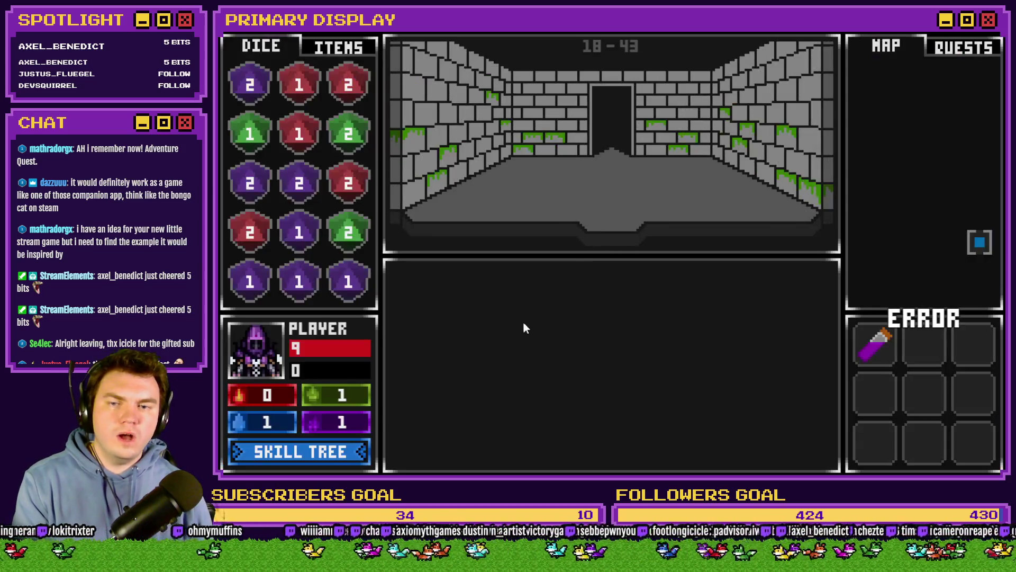
key(F1)
click(293, 408)
key(Down)
key(Down)
key(Down)
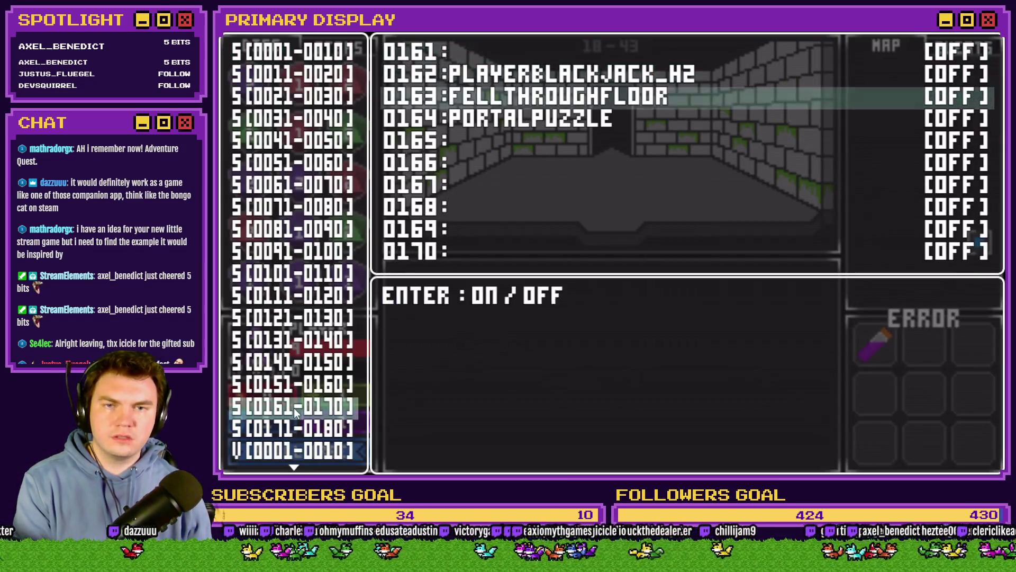
key(Return)
key(Escape)
key(F1)
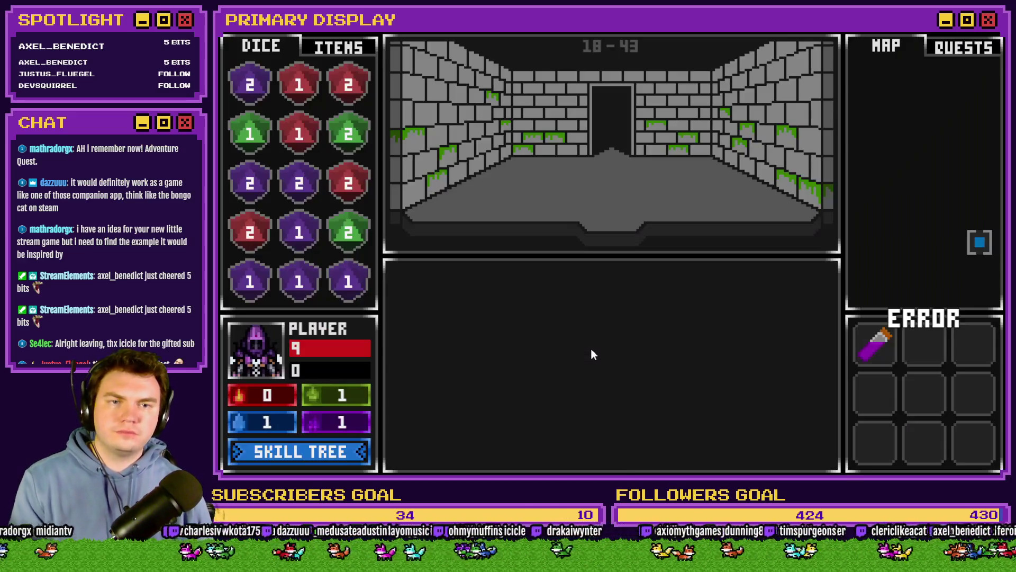
mouse_move(520, 374)
mouse_down()
mouse_move(554, 320)
mouse_move(628, 300)
mouse_move(598, 278)
mouse_move(650, 288)
mouse_move(686, 318)
mouse_up()
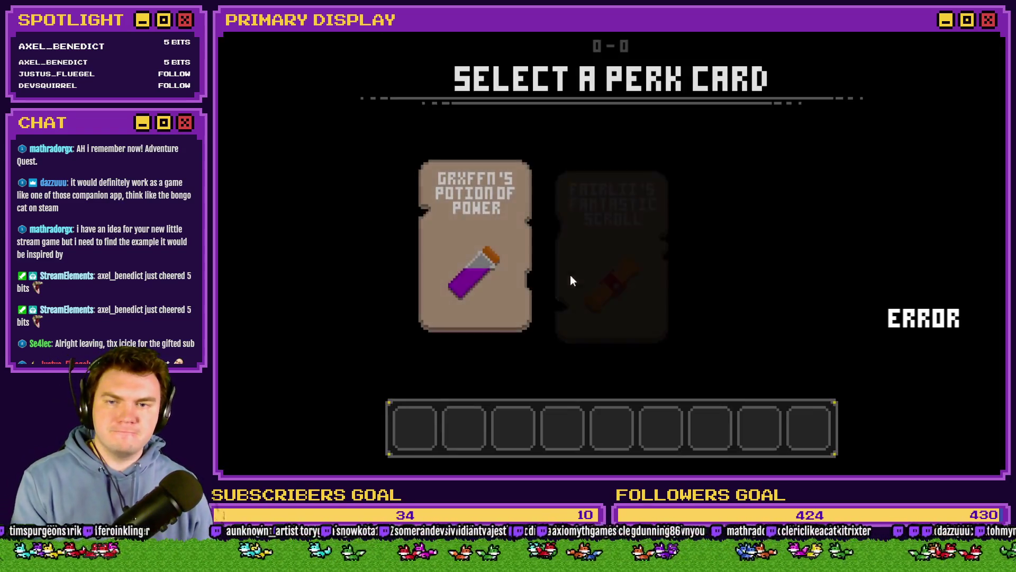
- Pick the scroll perk card, switch PORTALPUZZLE on again and turn the ring counter-clockwise to about 90
click(583, 267)
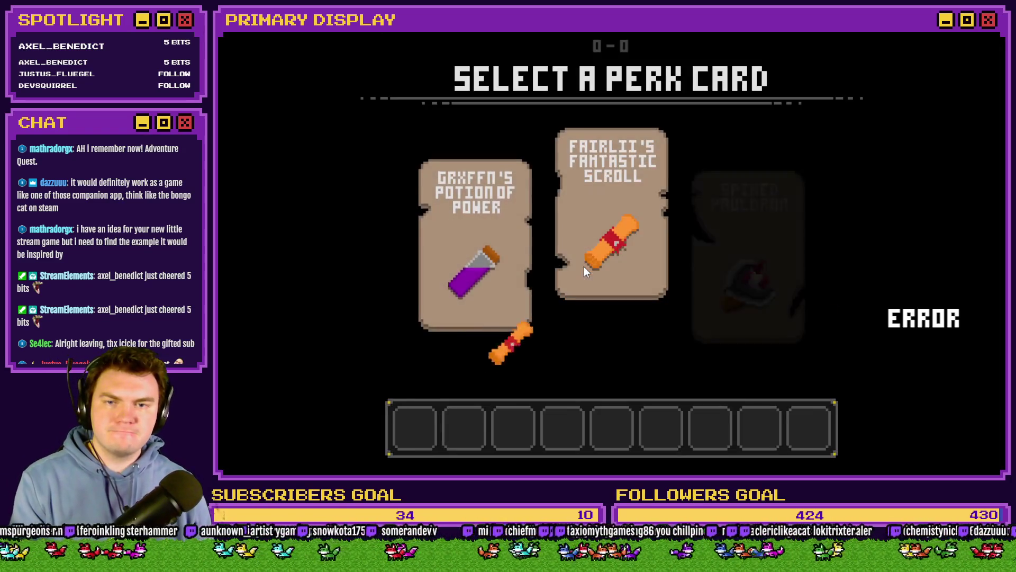
key(F1)
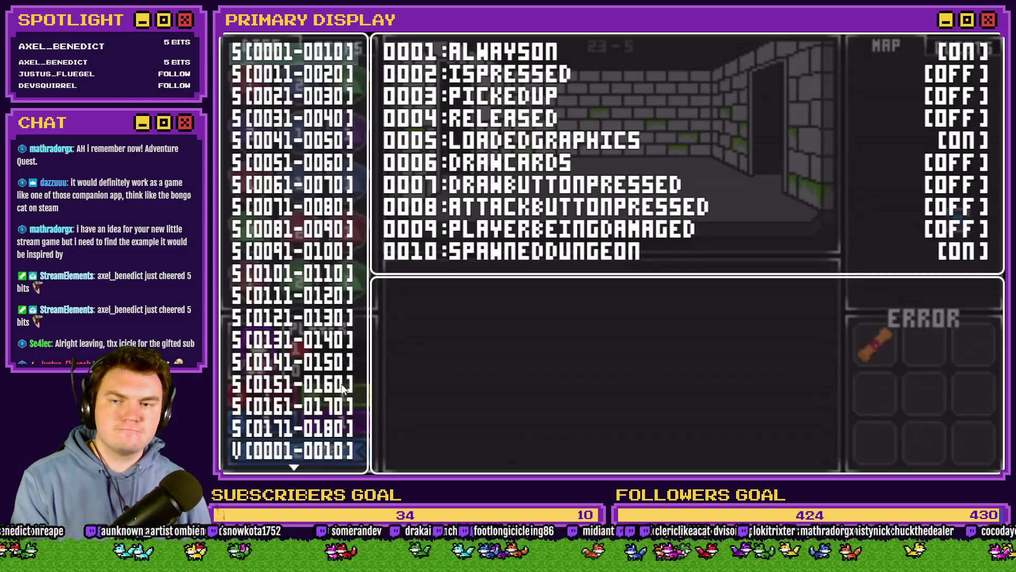
click(287, 407)
key(Down)
key(Down)
key(Down)
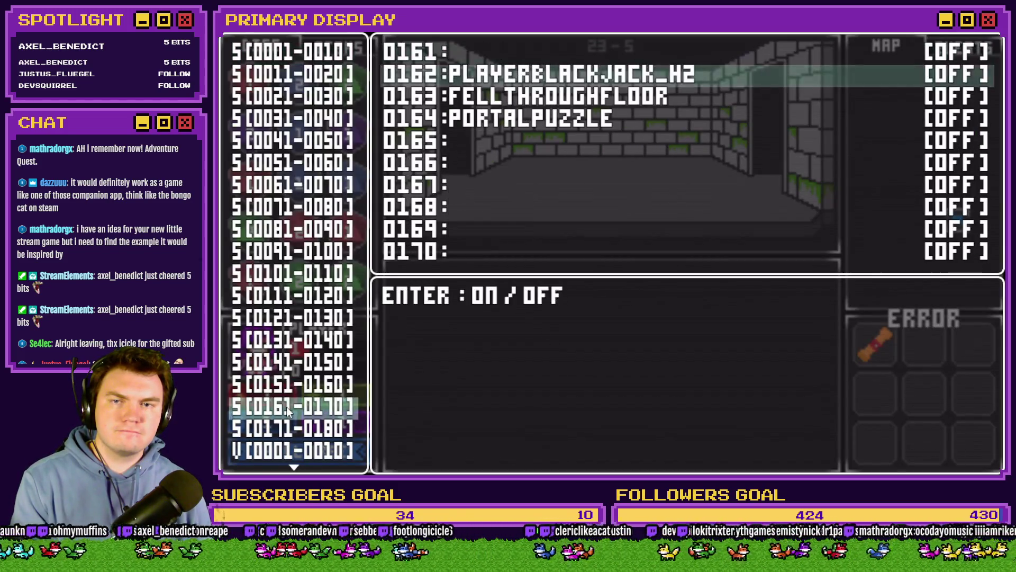
key(Return)
key(Escape)
key(F1)
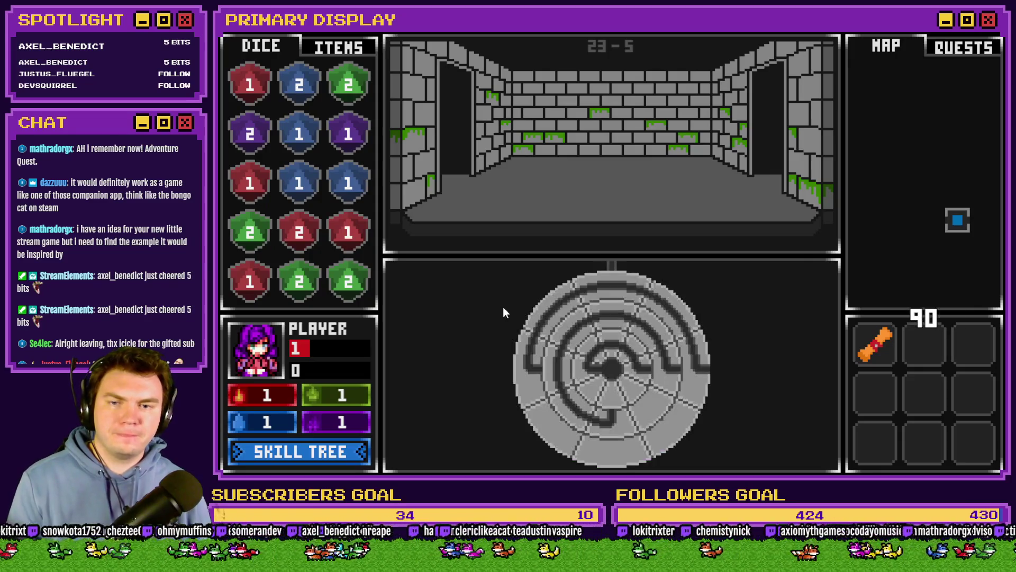
mouse_move(700, 364)
mouse_down()
mouse_move(683, 295)
mouse_move(725, 351)
mouse_move(723, 451)
mouse_up()
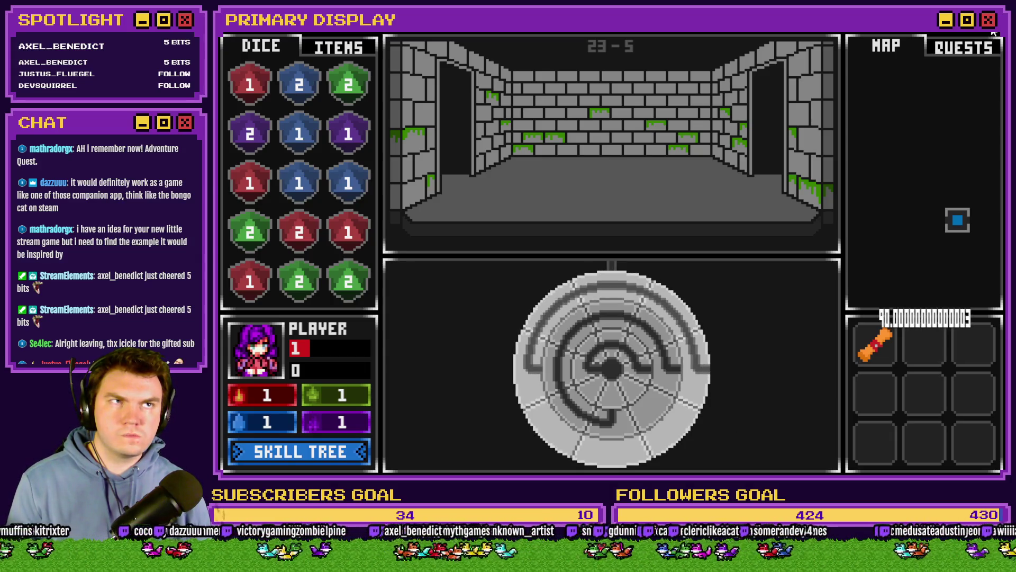
- Close the playtest and open the 90-degree snap branch on portalPuzzle page 4
click(994, 33)
double_click(639, 109)
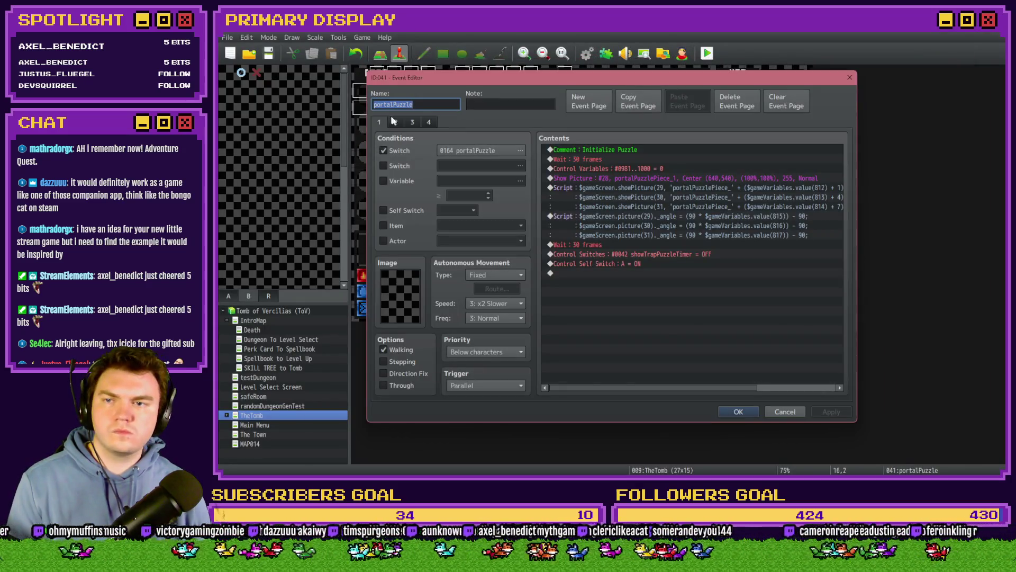
click(429, 121)
scroll(629, 304, down, 3)
double_click(650, 284)
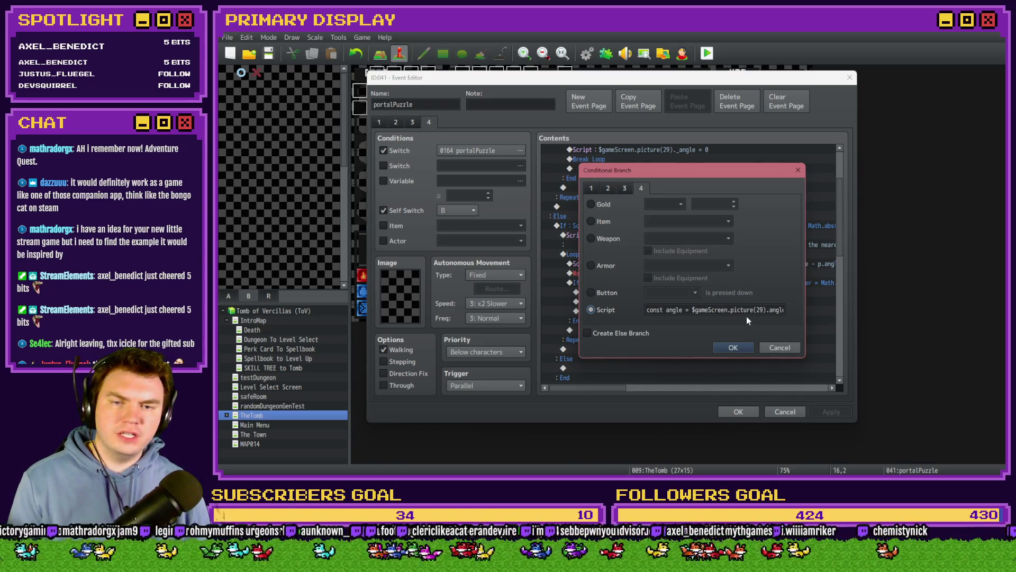
- Set the snap branch script condition to remainder < 45 || remainder > 135
double_click(768, 310)
drag(769, 312, 802, 313)
key(End)
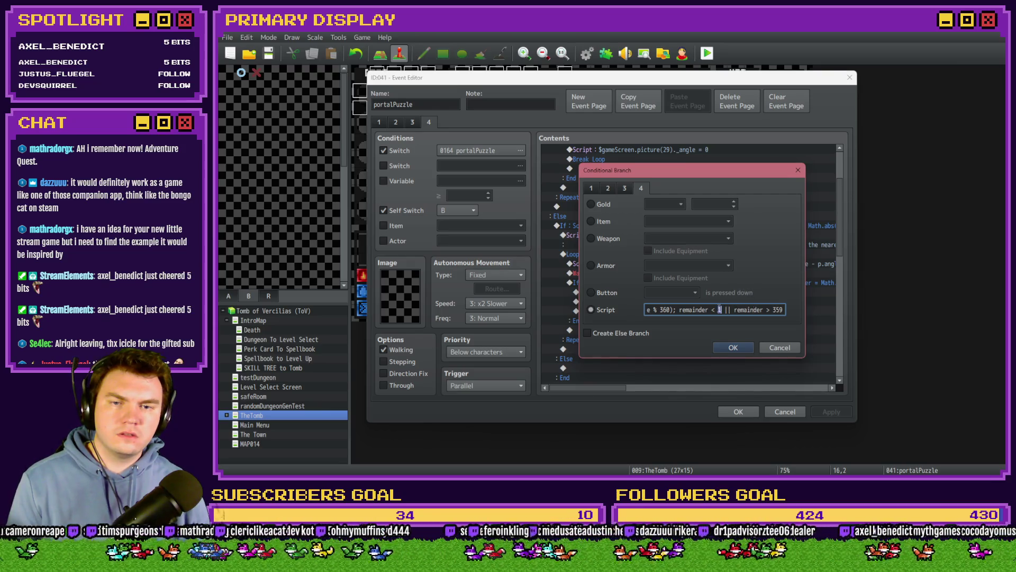
text(45)
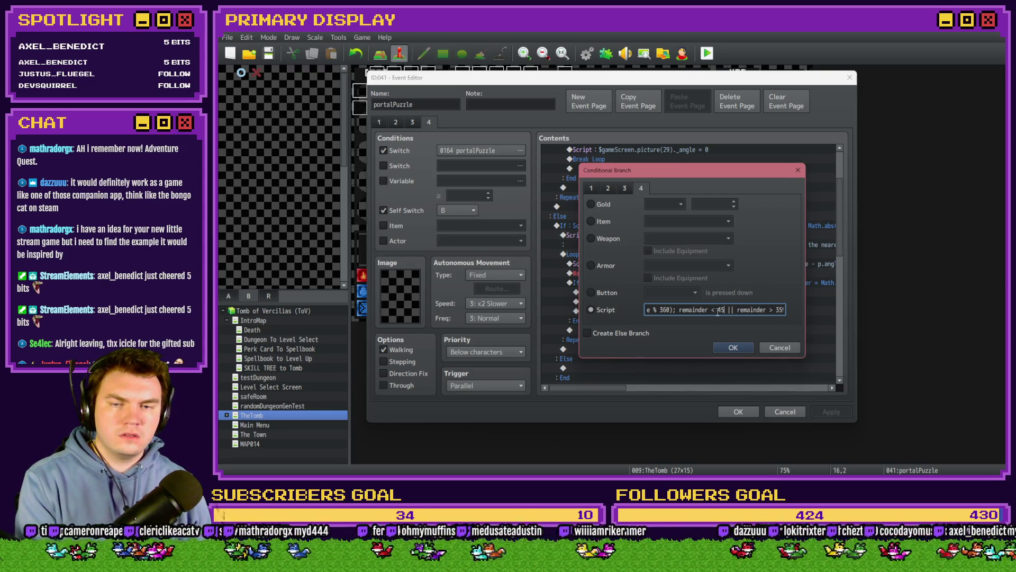
double_click(779, 310)
text(315)
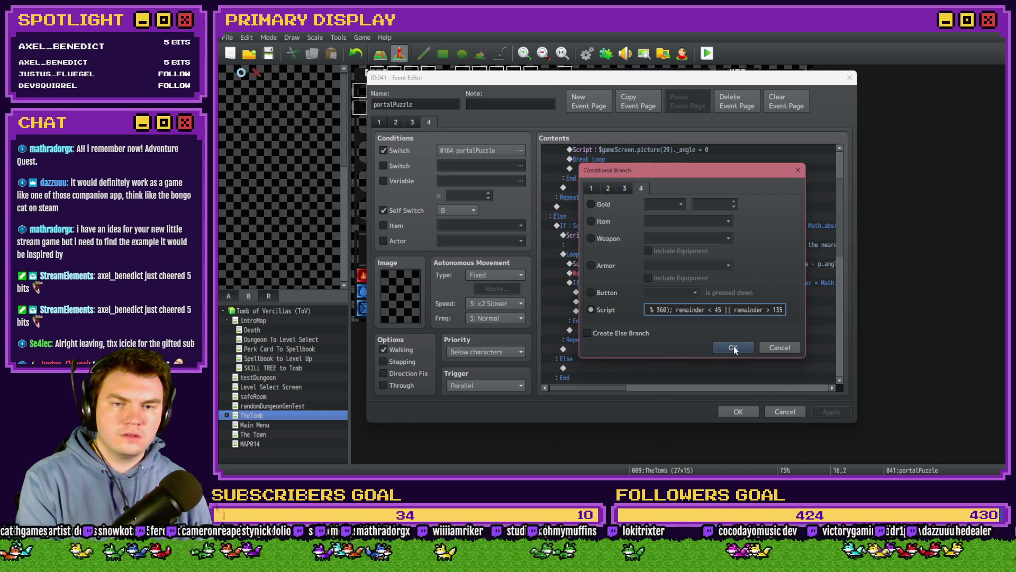
click(734, 347)
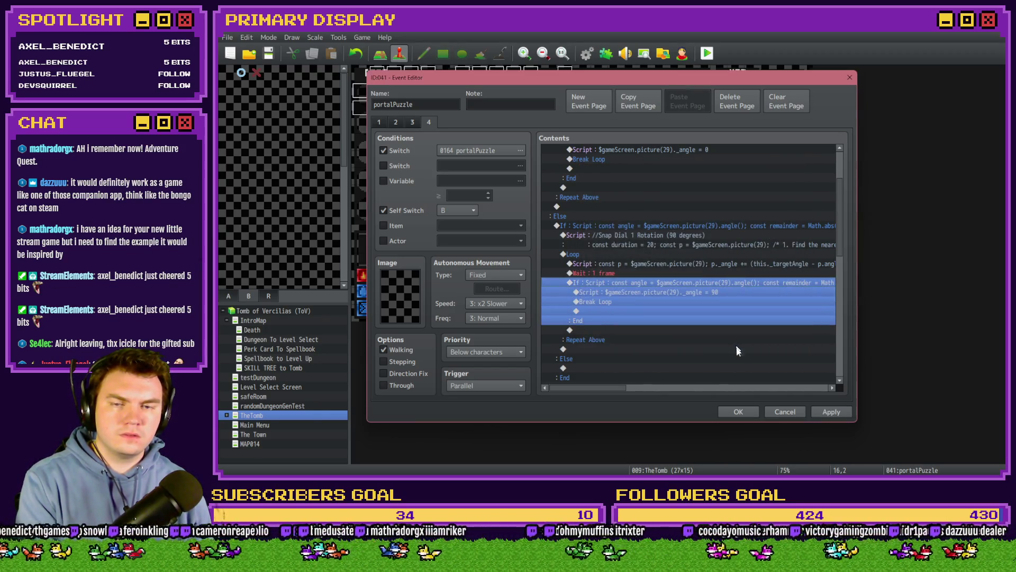
- Save the portalPuzzle event and start a new playtest
click(739, 412)
click(707, 53)
click(579, 268)
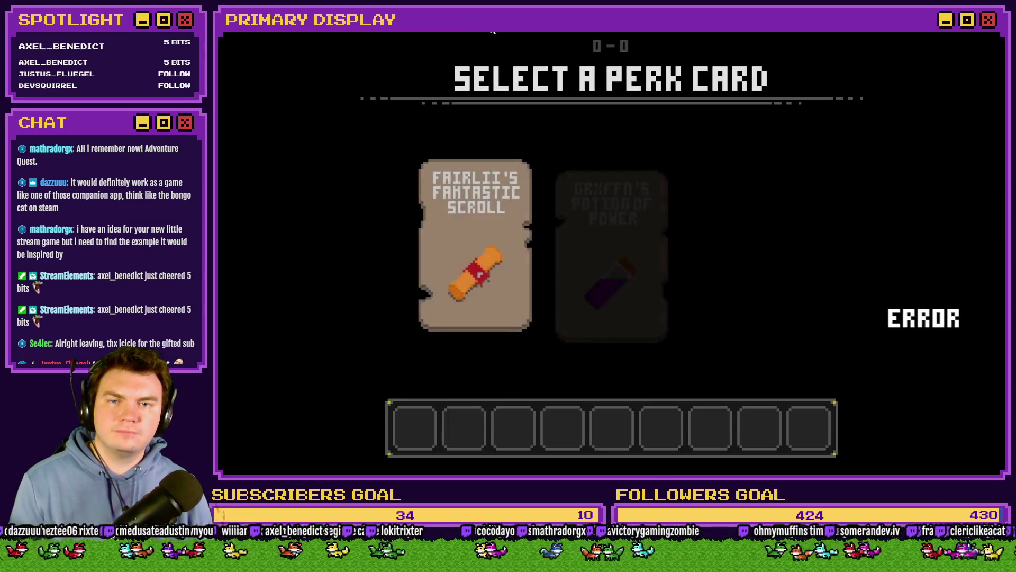
- Pick the scroll perk card, turn switch 0164 PORTALPUZZLE ON, and test the dial snapping
click(502, 237)
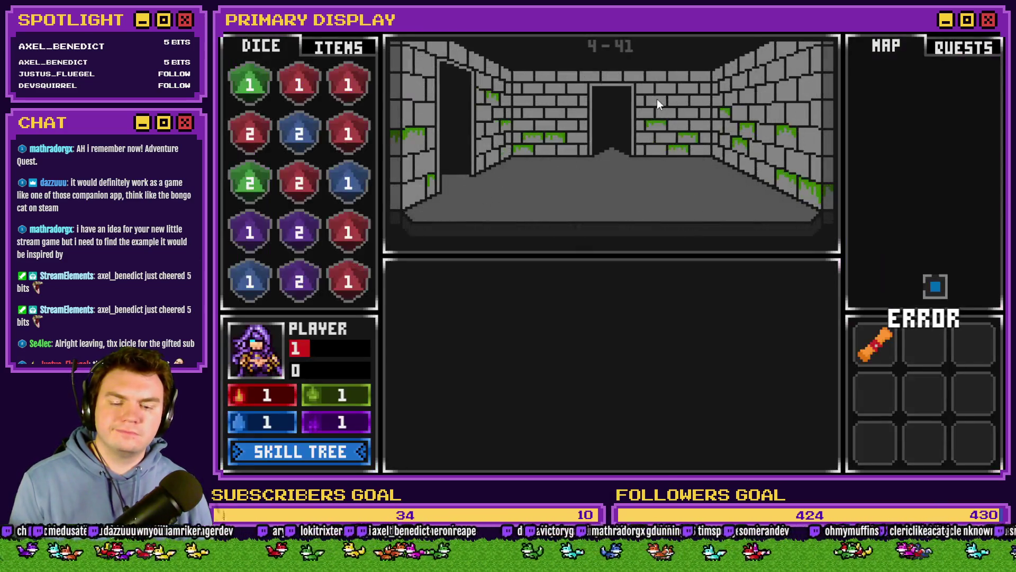
key(F9)
click(290, 408)
key(Down)
key(Down)
key(Down)
key(Return)
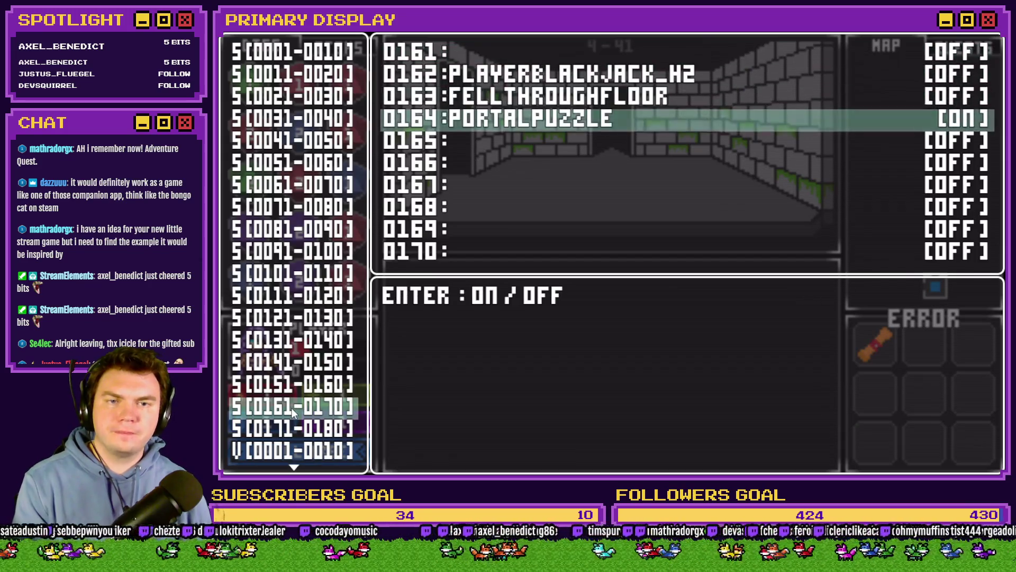
key(Escape)
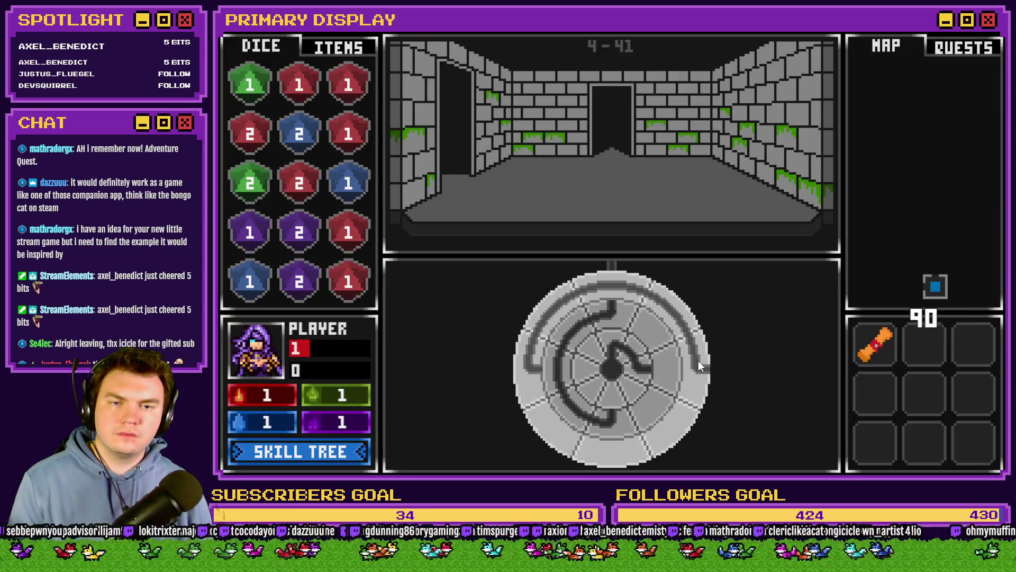
click(698, 360)
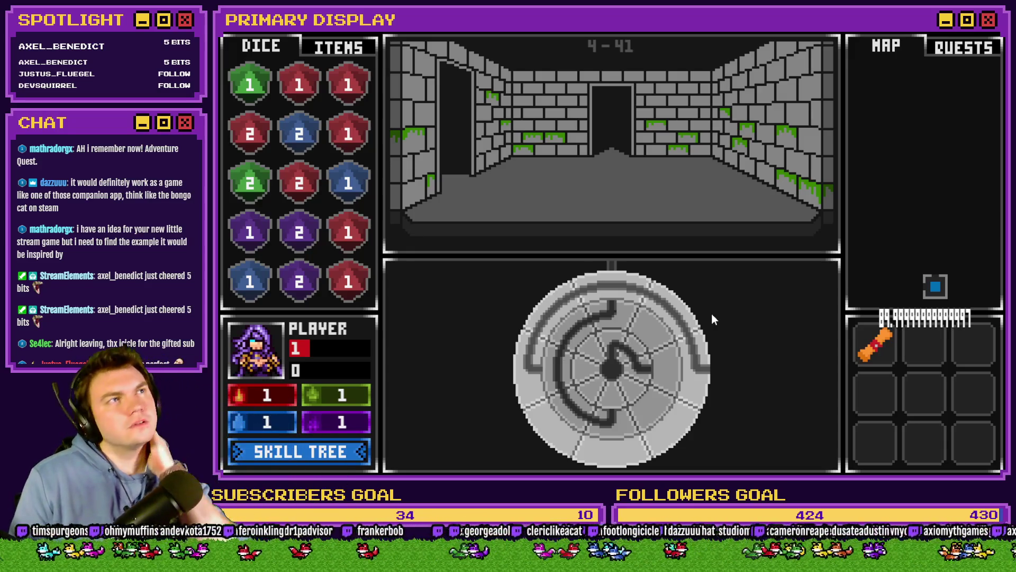
- Close the game and reopen page 4 of the portalPuzzle event
key(alt+F4)
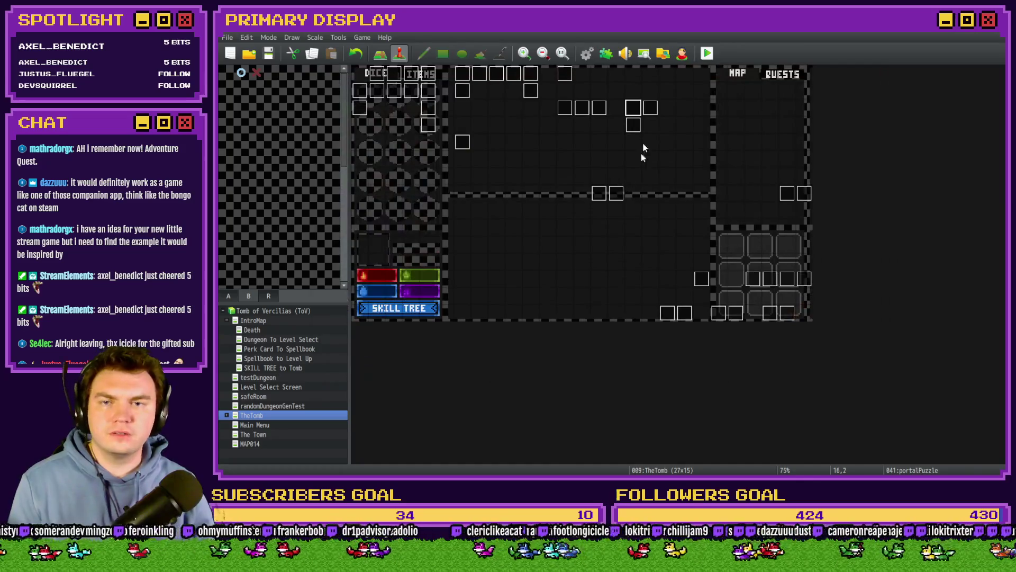
double_click(636, 109)
click(429, 123)
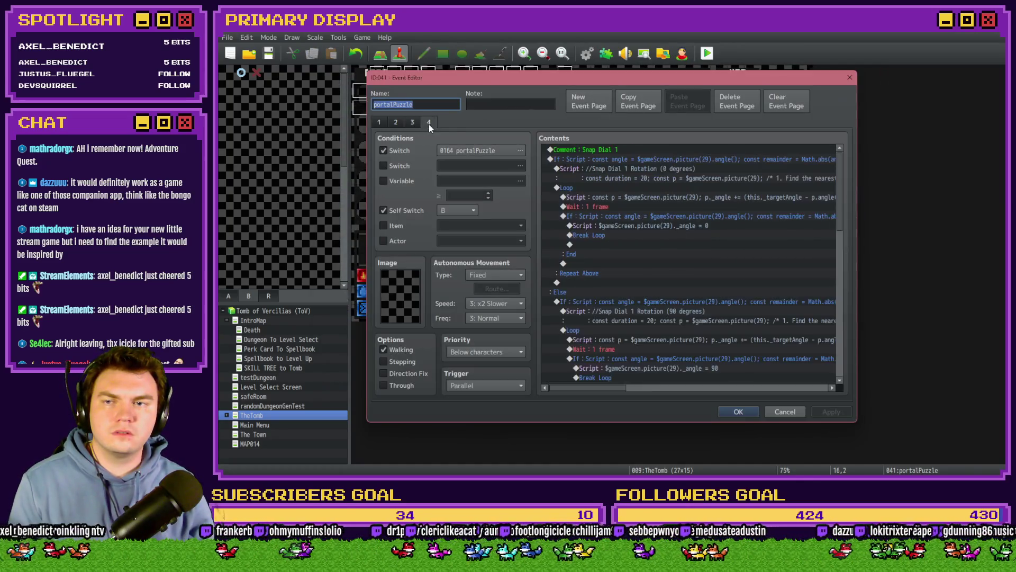
- Change the snap check thresholds to remainder below 1 or above 359
scroll(683, 290, down, 3)
click(691, 288)
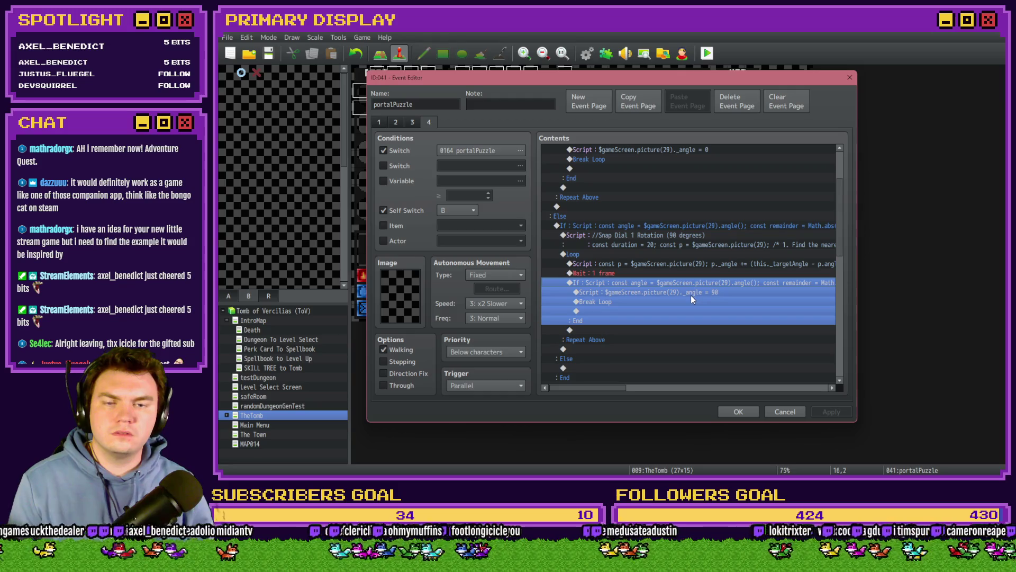
key(Return)
drag(746, 314, 801, 313)
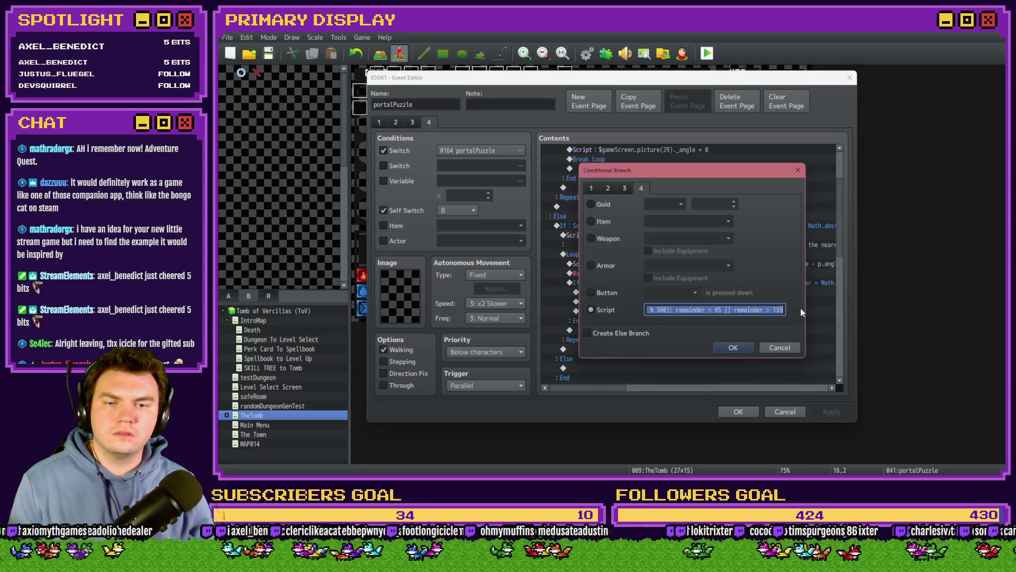
click(718, 311)
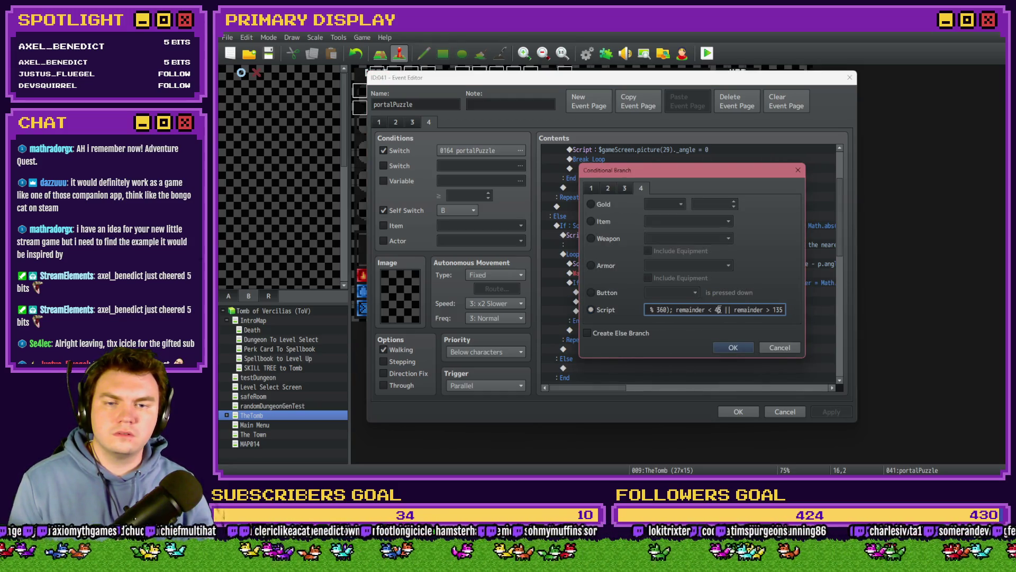
text(1)
double_click(778, 309)
text(359)
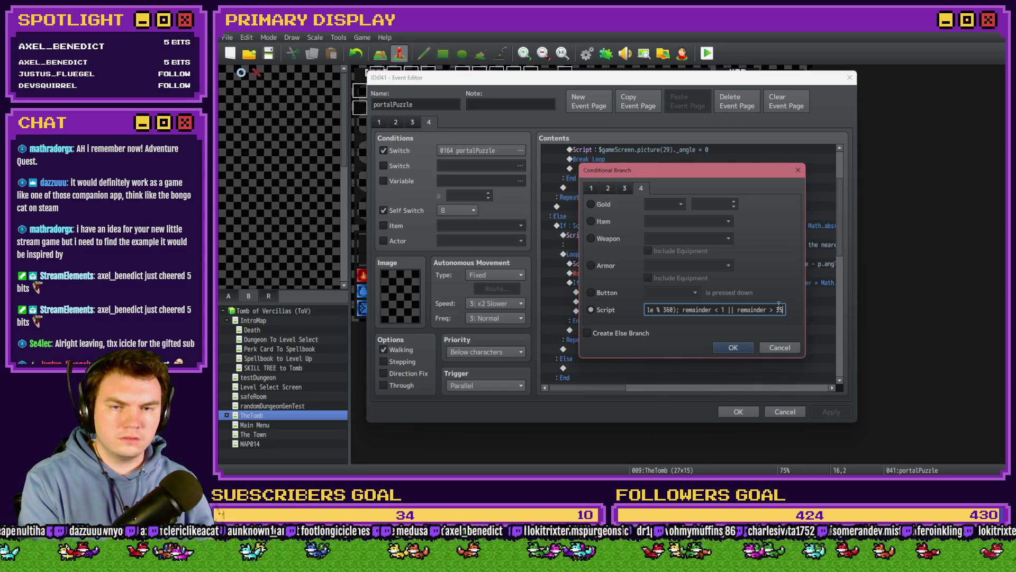
click(733, 348)
- Save the portalPuzzle event and launch a new playtest
drag(840, 239, 845, 202)
click(738, 412)
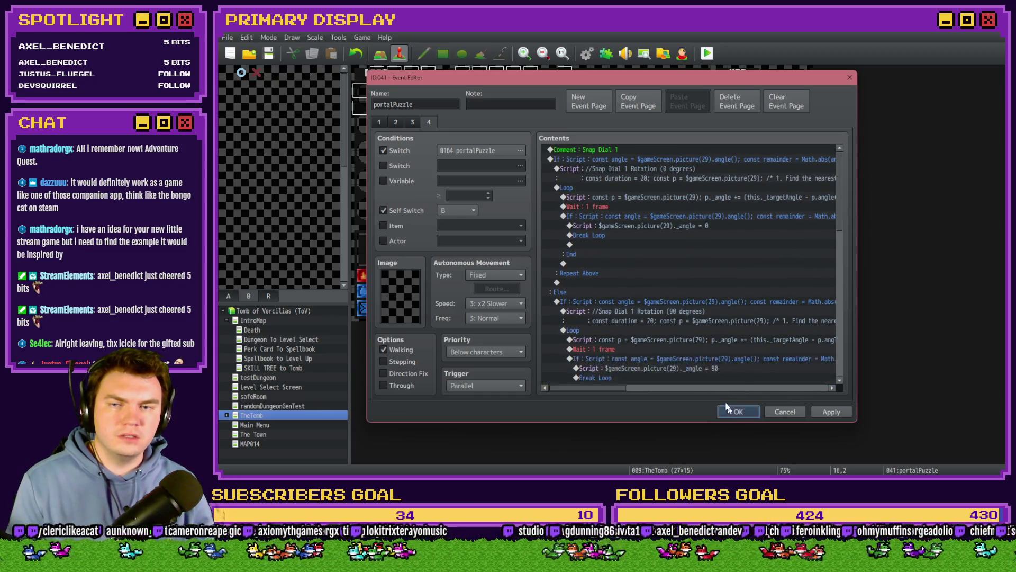
click(706, 53)
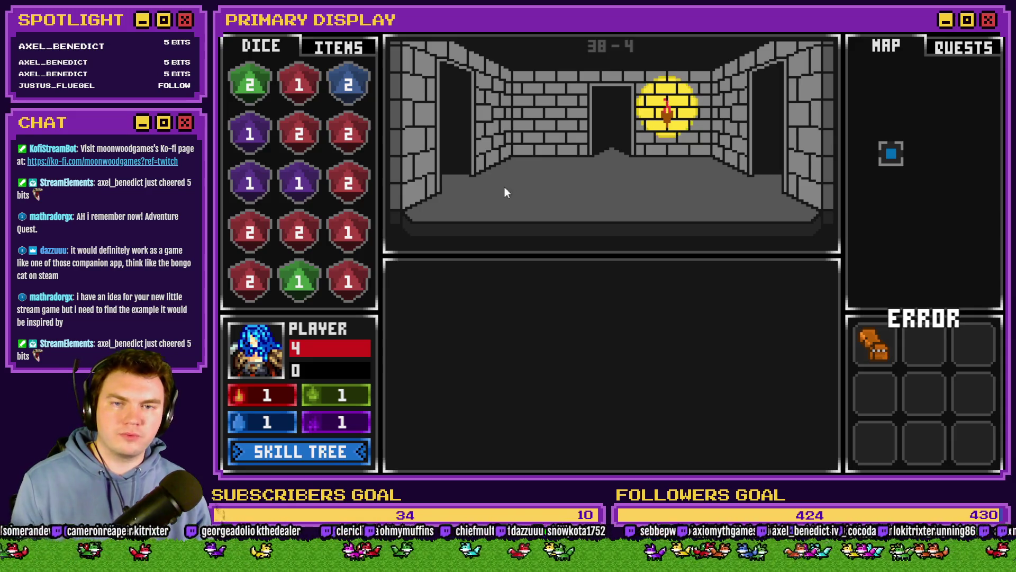
- Close the dungeon playtest after checking the dial puzzle
click(993, 33)
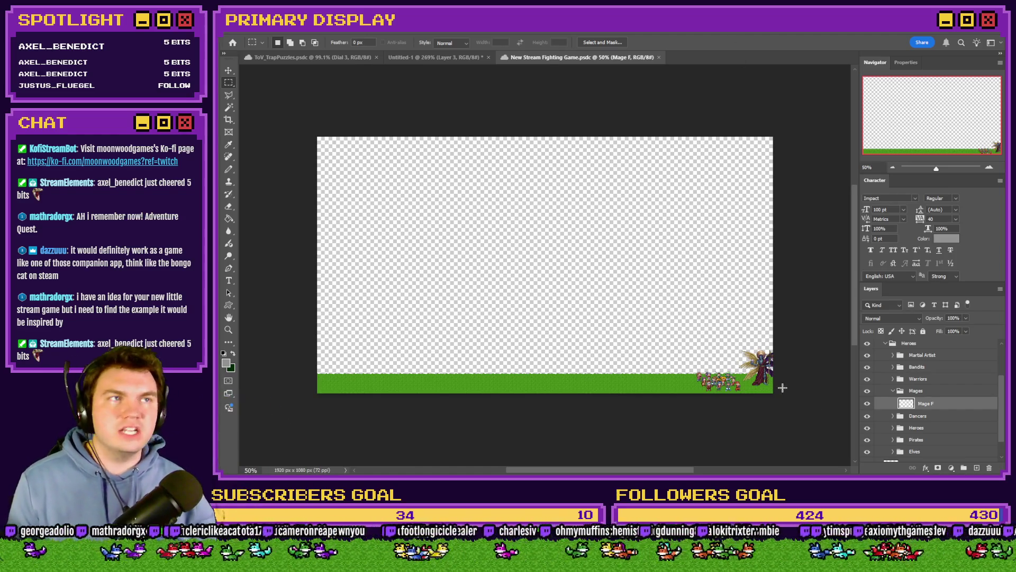
- Zoom into the canvas, select around the winged mage, and shift the view with the Navigator
scroll(743, 384, up, 5)
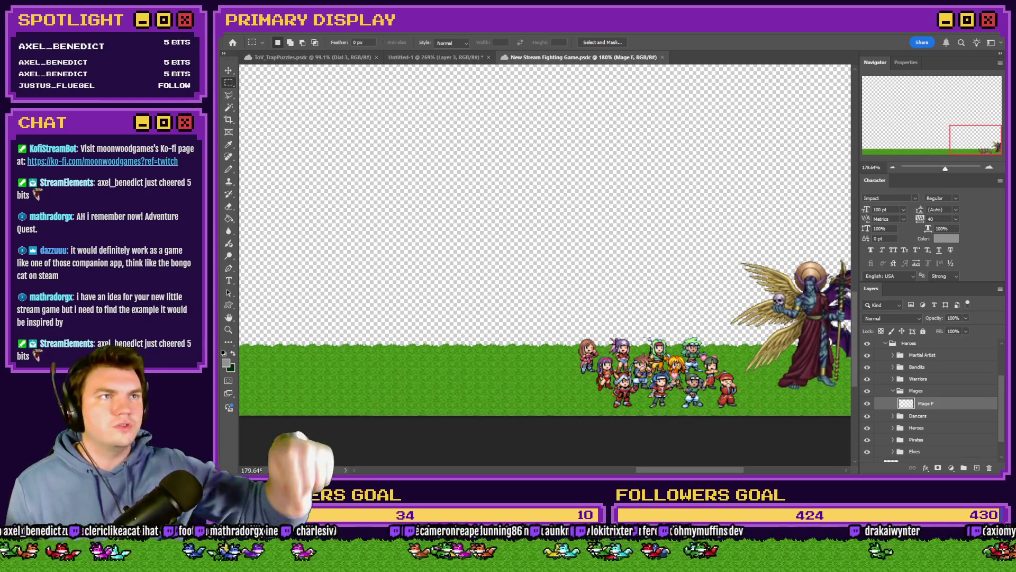
scroll(605, 347, right, 2)
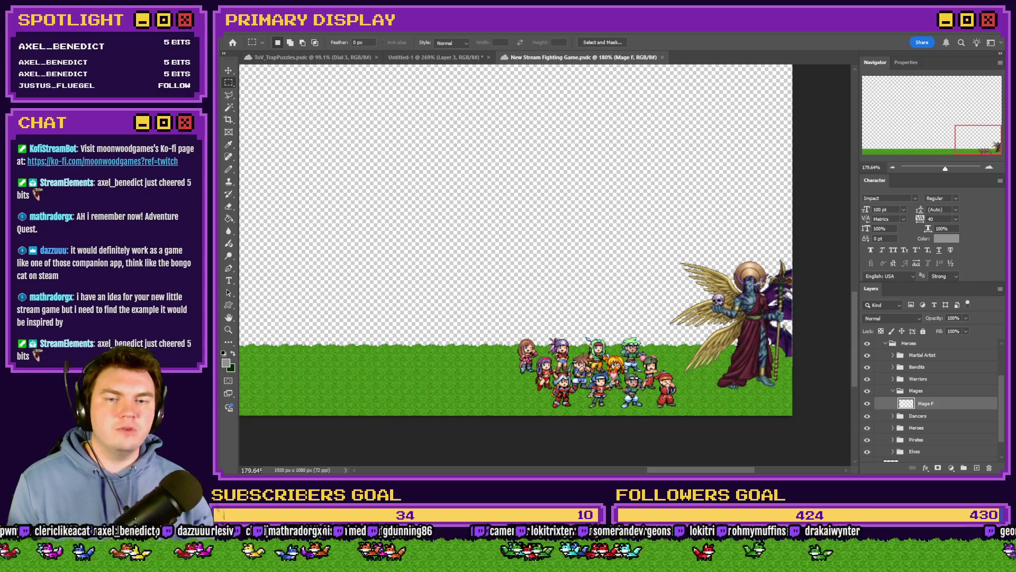
mouse_move(811, 244)
mouse_down()
mouse_move(699, 365)
mouse_move(686, 413)
mouse_move(670, 414)
mouse_move(809, 261)
mouse_up()
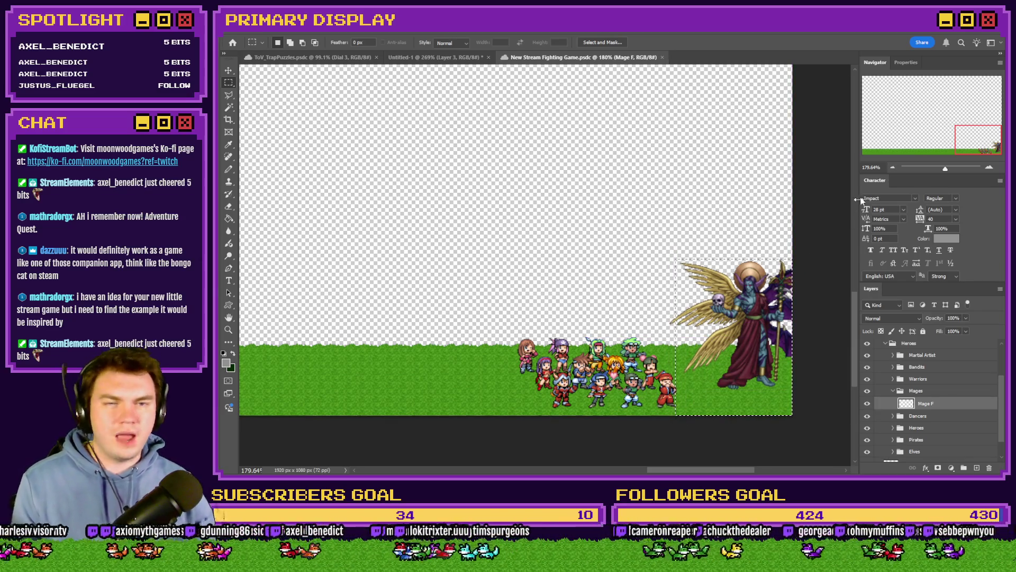
click(888, 138)
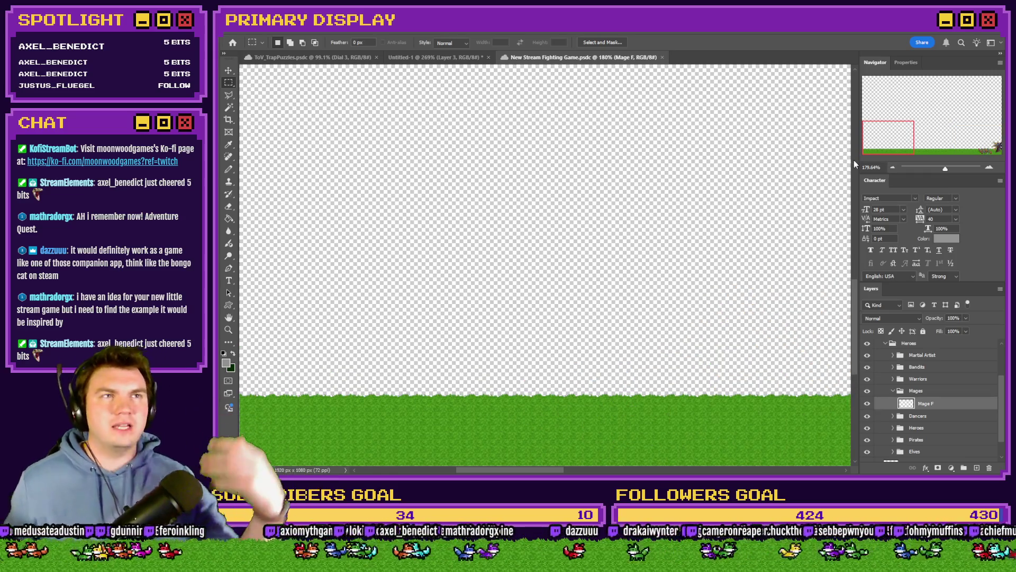
click(975, 137)
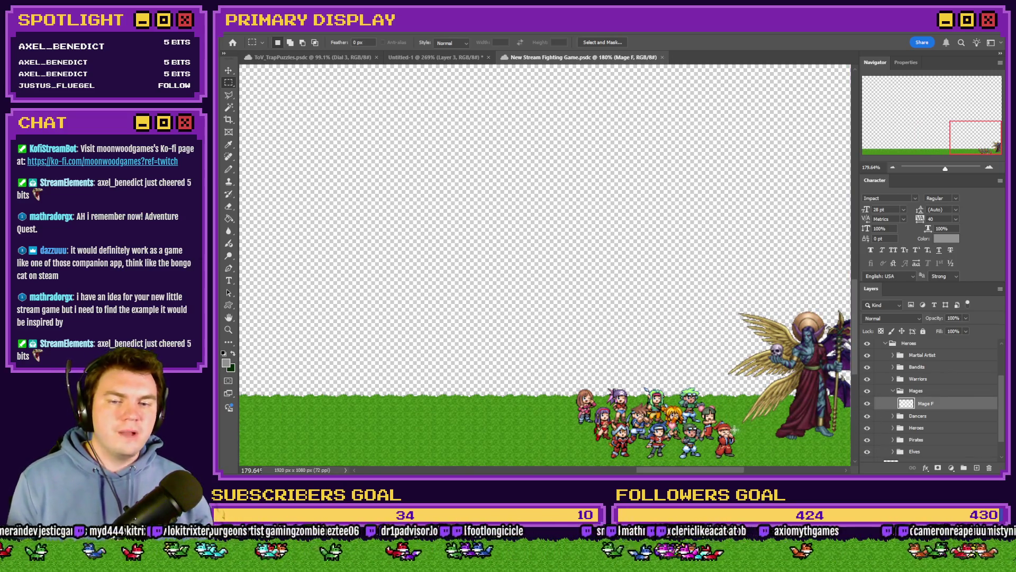
- Draw Rectangular Marquee selections over the red and lower hero sprites
drag(709, 421, 737, 456)
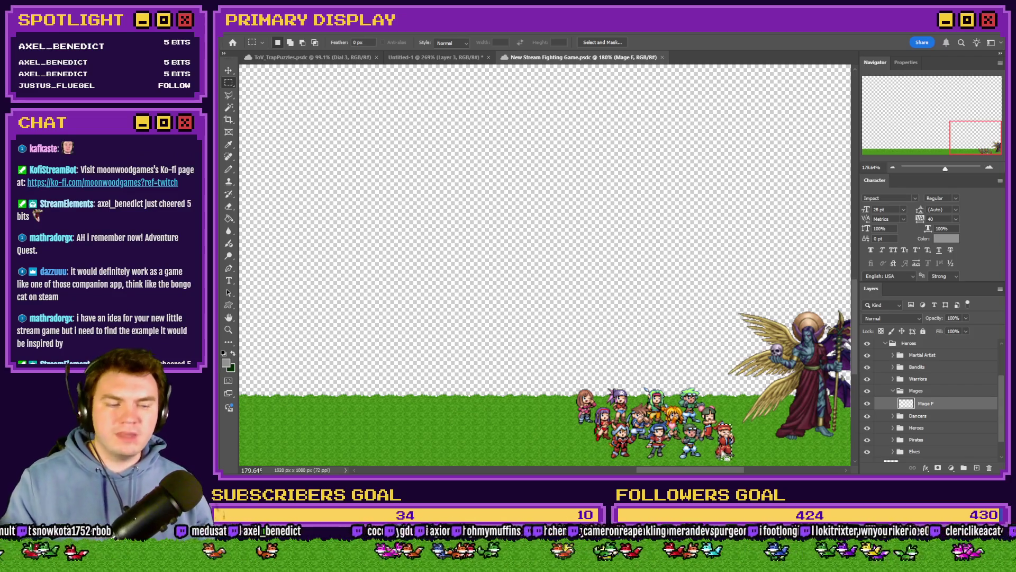
drag(749, 400, 700, 419)
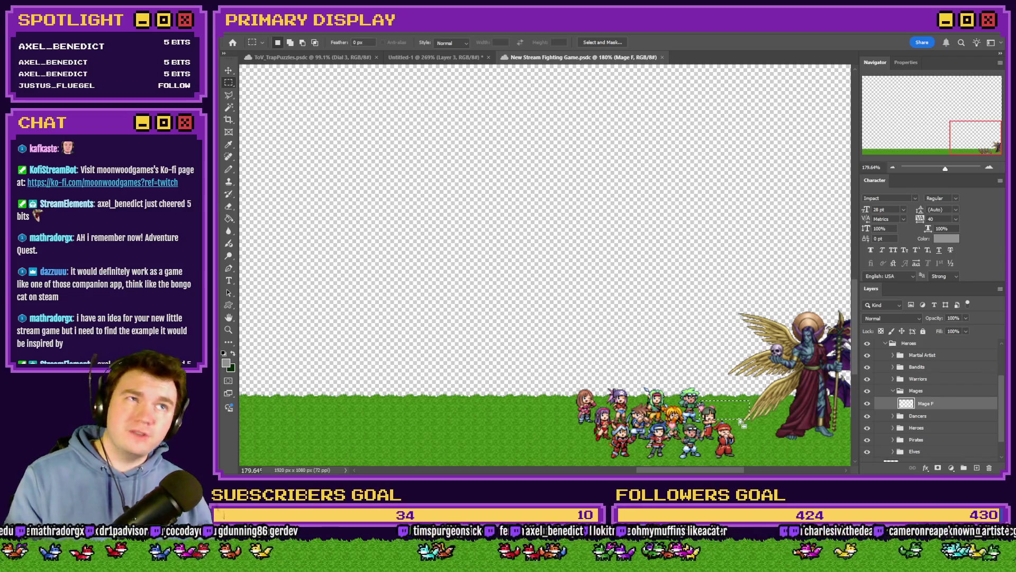
drag(737, 427, 715, 456)
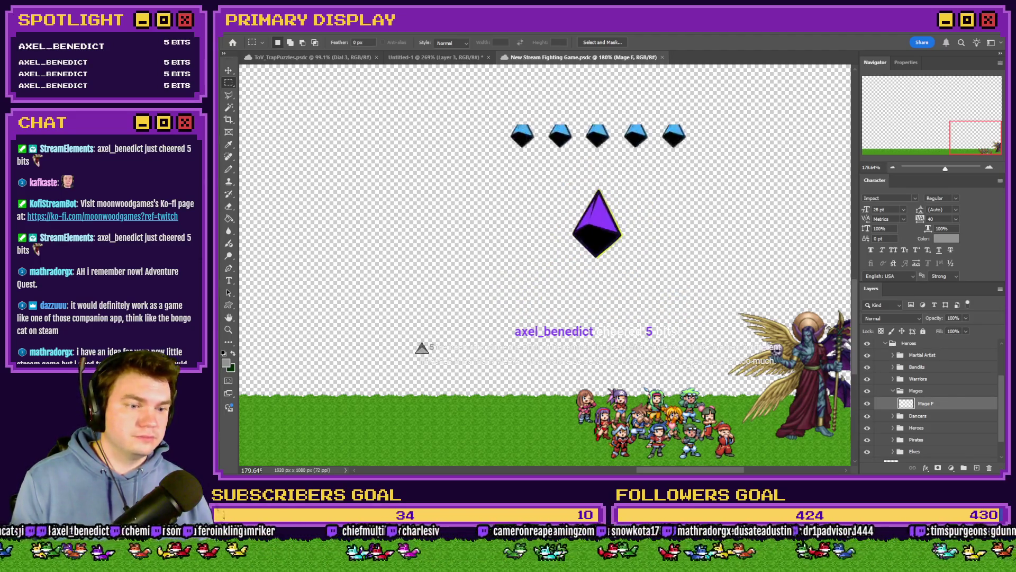
key(alt+Tab)
key(alt+Tab)
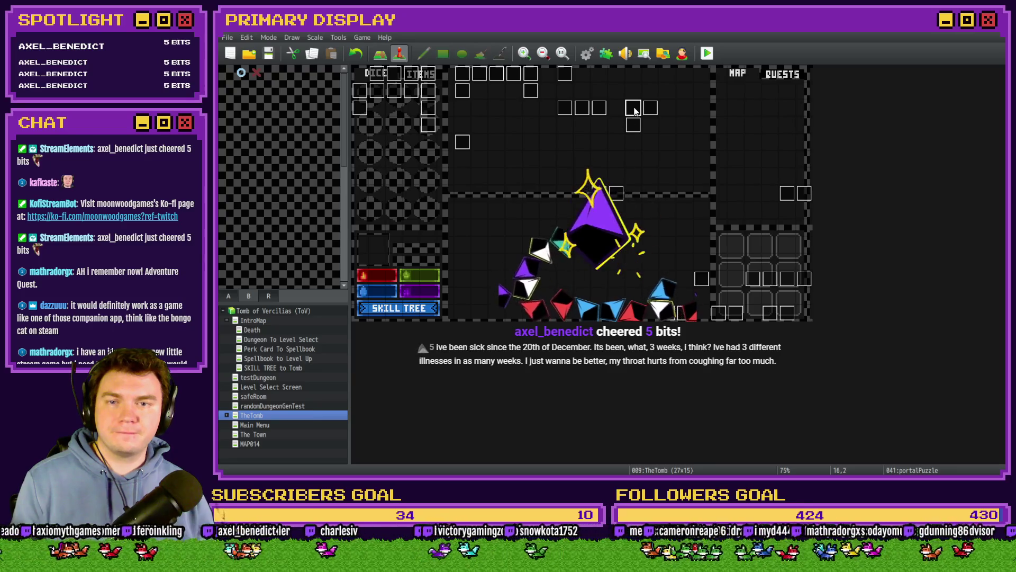
- Review portalPuzzle page 4, selecting the outer snap branch and its inner 90-degree If block
double_click(433, 112)
click(429, 122)
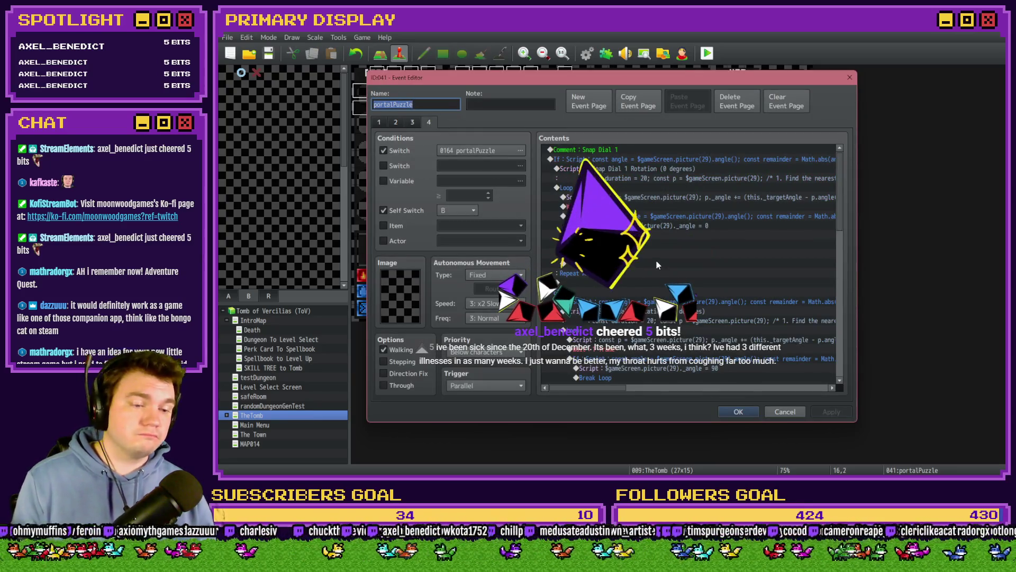
scroll(656, 261, down, 3)
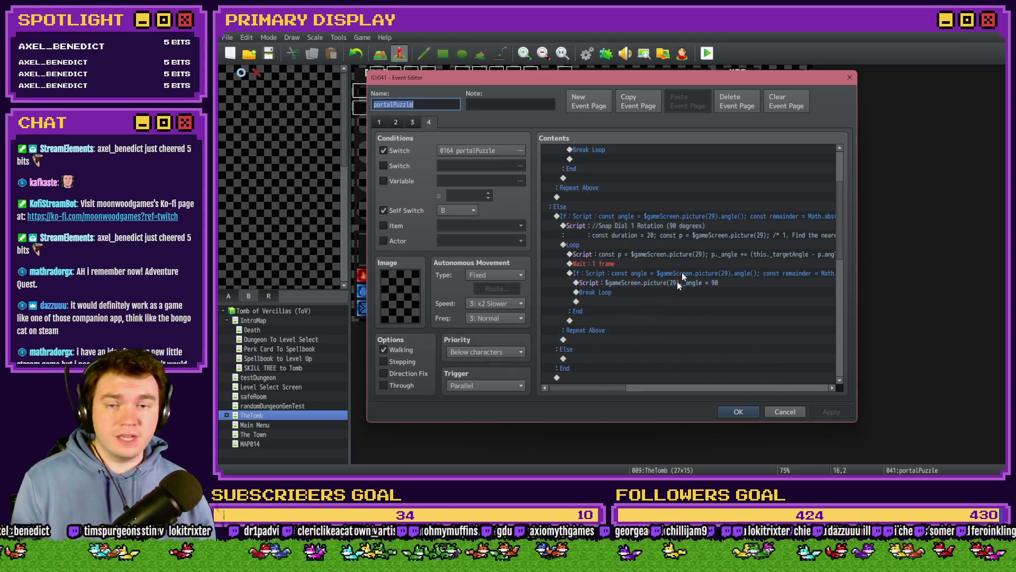
click(697, 217)
click(698, 273)
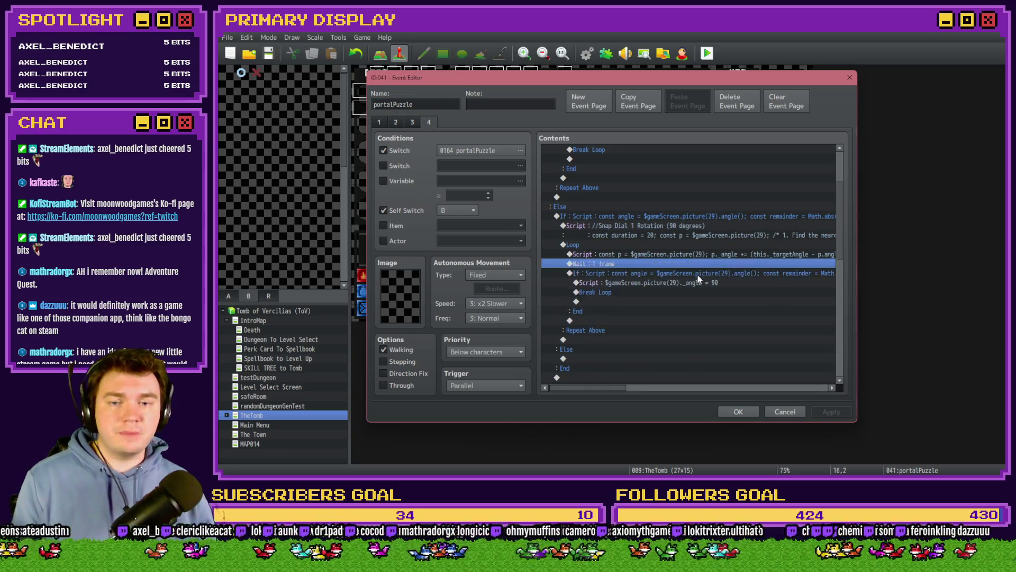
mouse_move(605, 390)
mouse_down()
mouse_move(684, 389)
mouse_move(669, 389)
mouse_up()
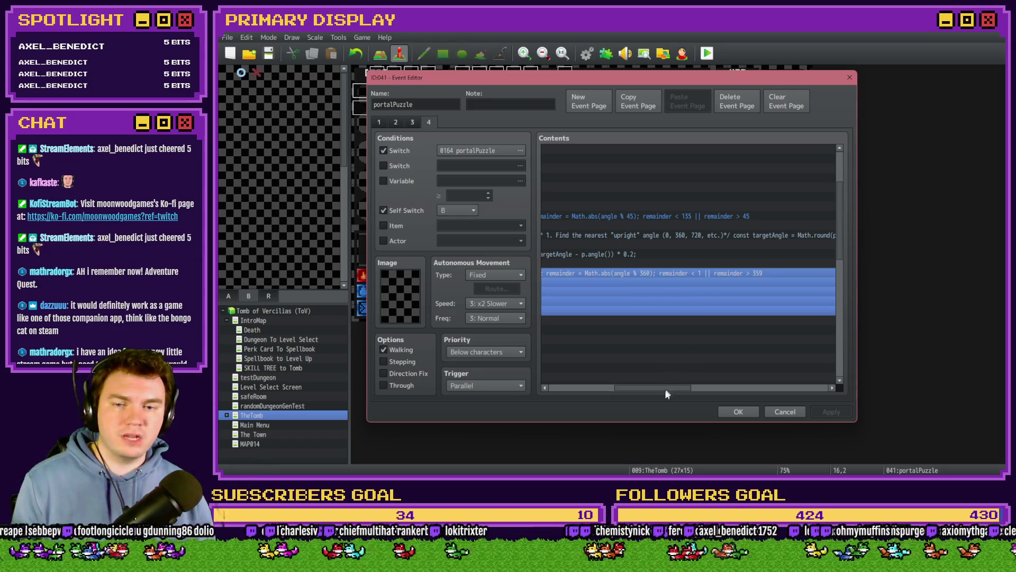
drag(640, 395, 580, 389)
key(alt+Tab)
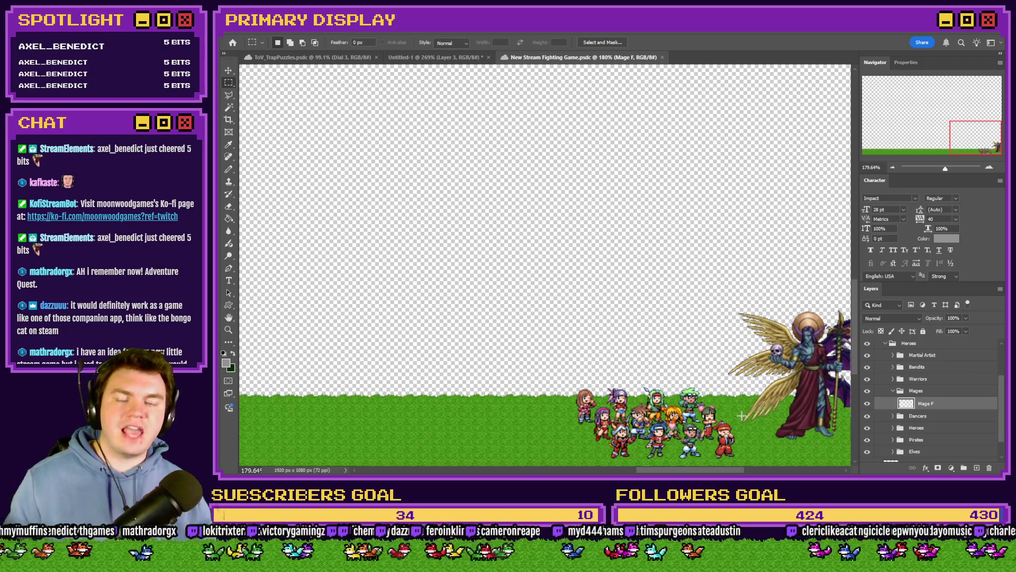
drag(735, 423, 714, 461)
mouse_move(707, 389)
mouse_down()
mouse_move(683, 405)
mouse_move(687, 423)
mouse_up()
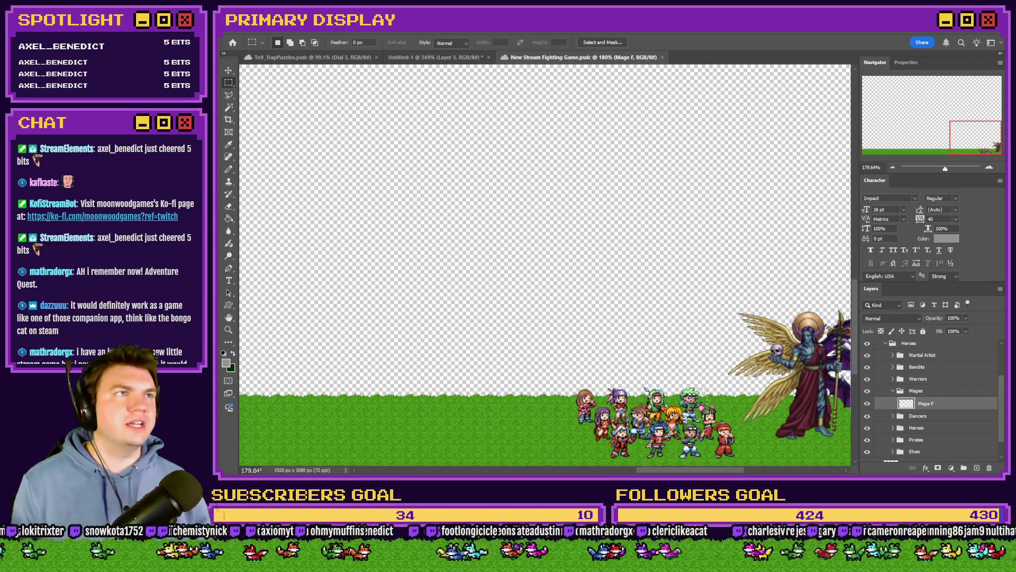
click(691, 421)
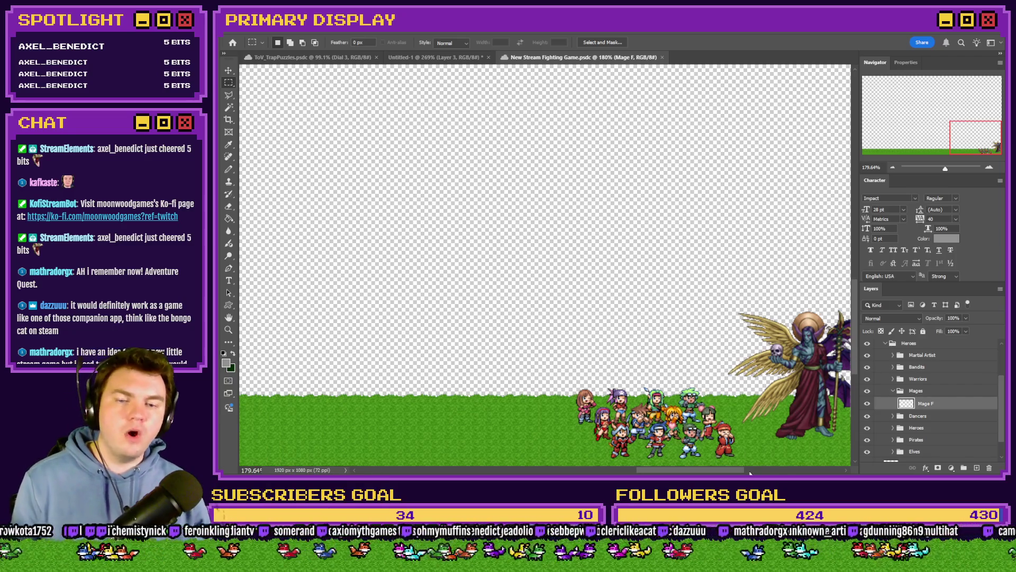
mouse_move(737, 456)
mouse_down()
mouse_move(635, 411)
mouse_move(584, 374)
mouse_move(573, 388)
mouse_up()
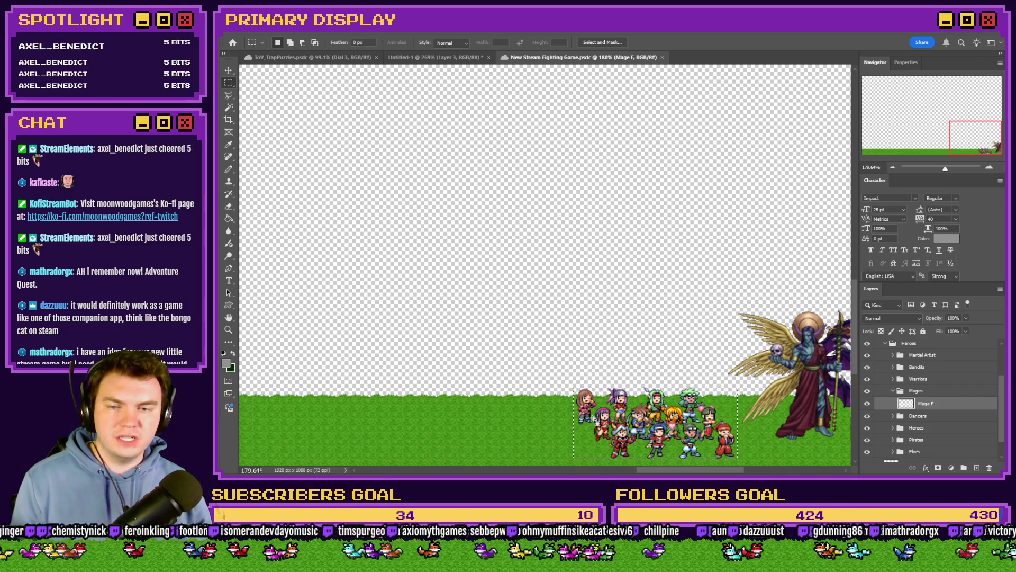
click(741, 405)
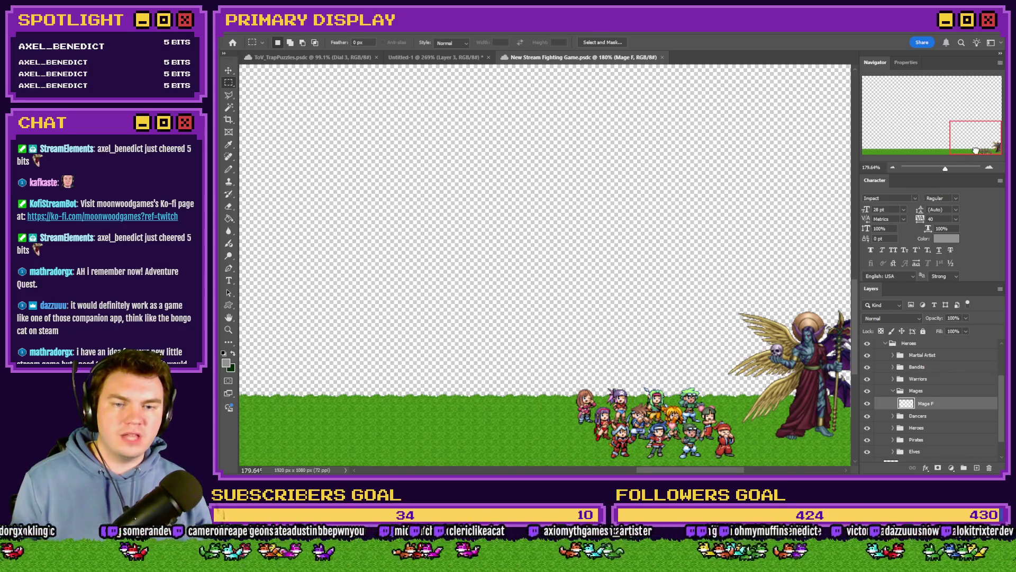
drag(976, 151, 867, 153)
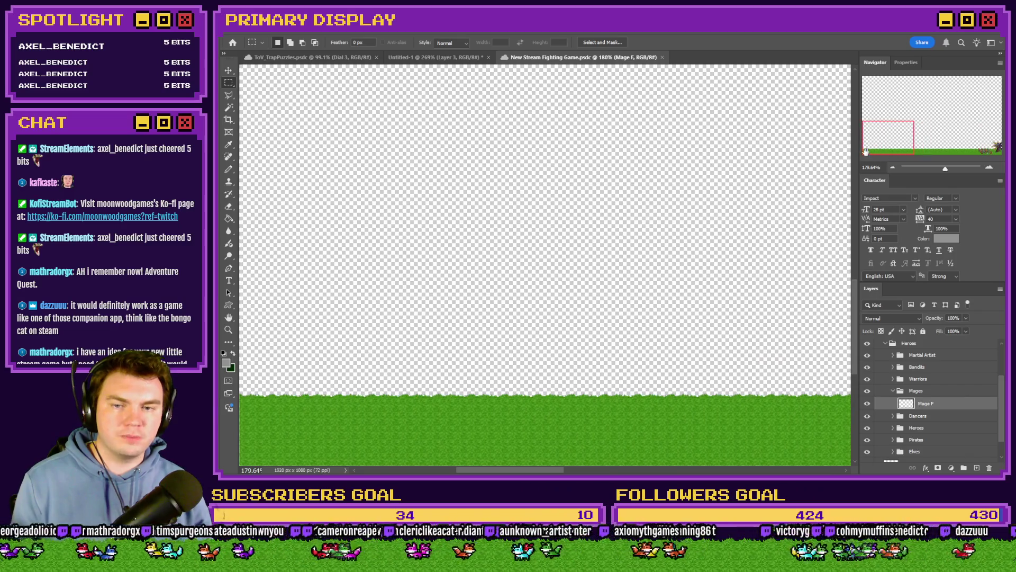
scroll(866, 153, down, 3)
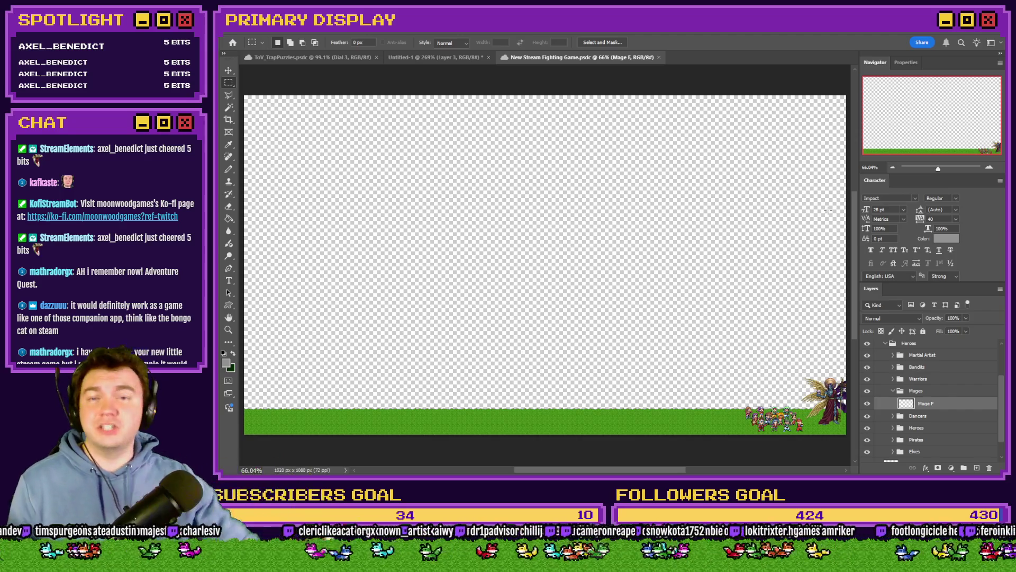
scroll(801, 432, up, 5)
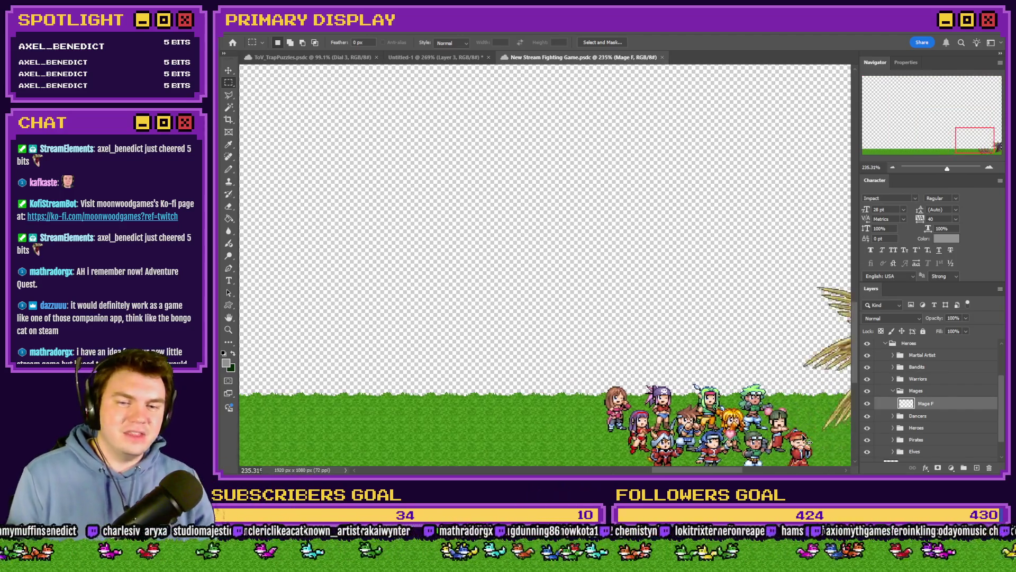
scroll(773, 323, down, 3)
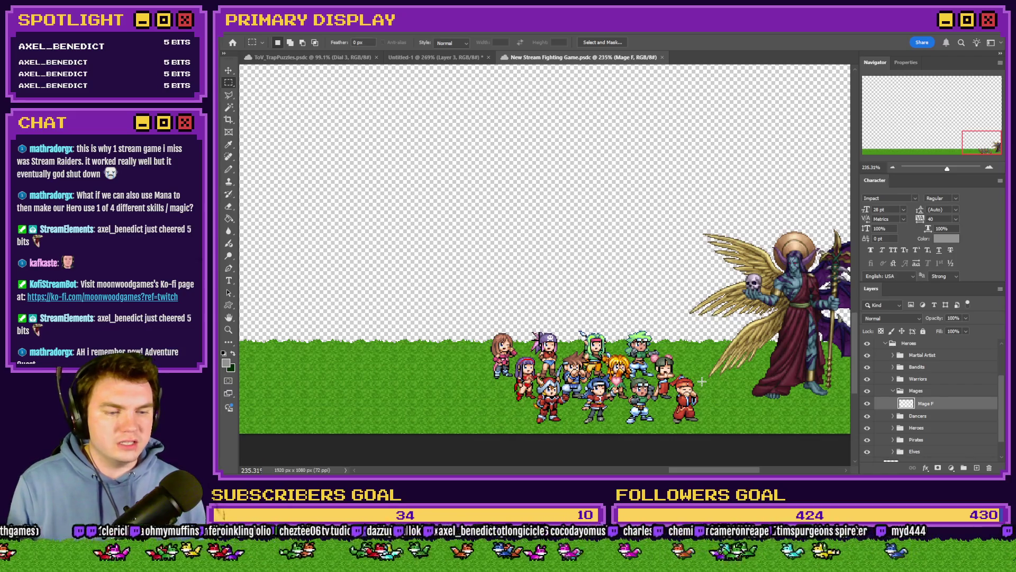
- Switch from Photoshop back to the RPG Maker MV event editor
key(alt+Tab)
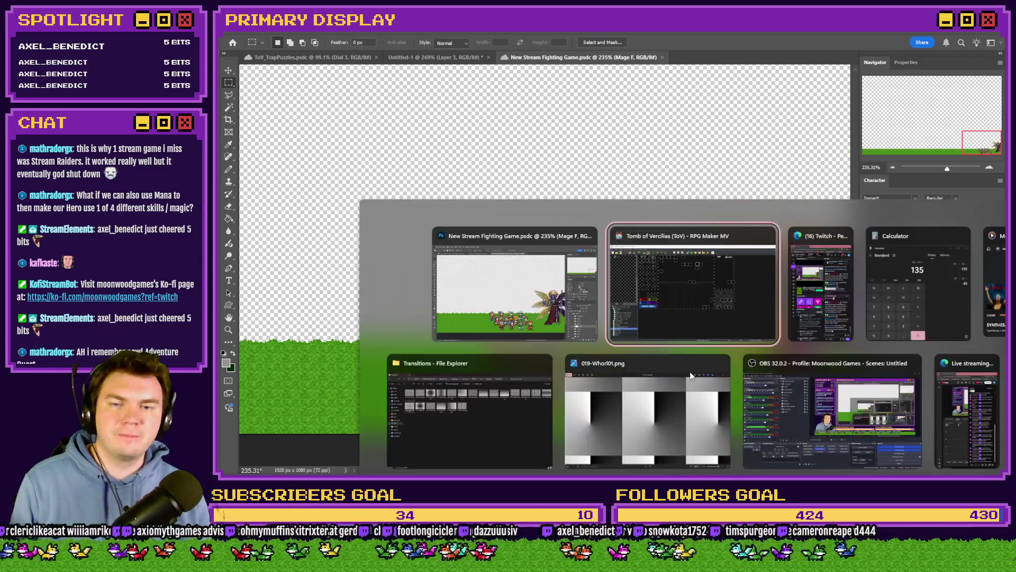
- Select the set-angle-to-90 If block, then the snap branch's script condition line
key(alt+Tab)
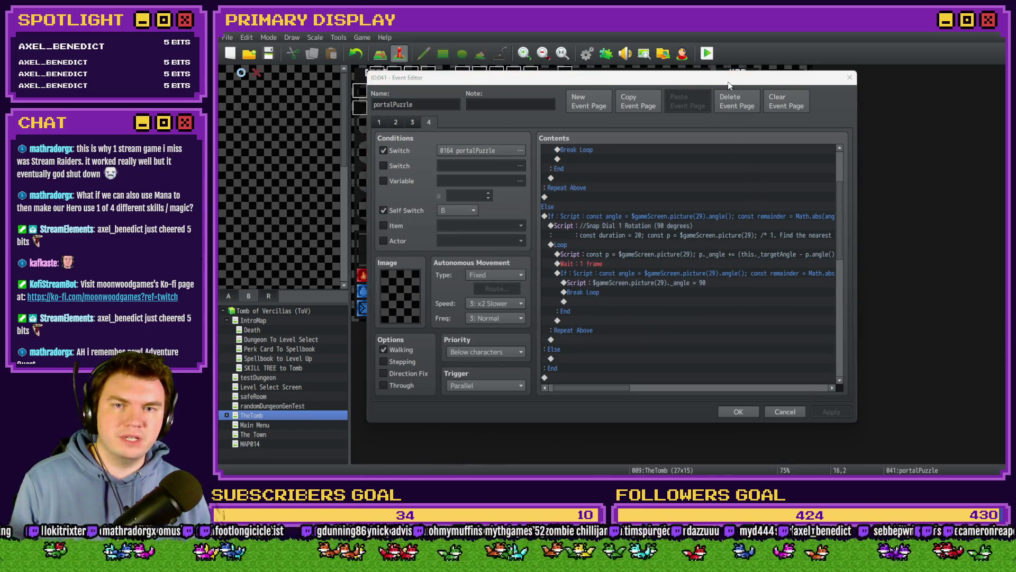
click(728, 83)
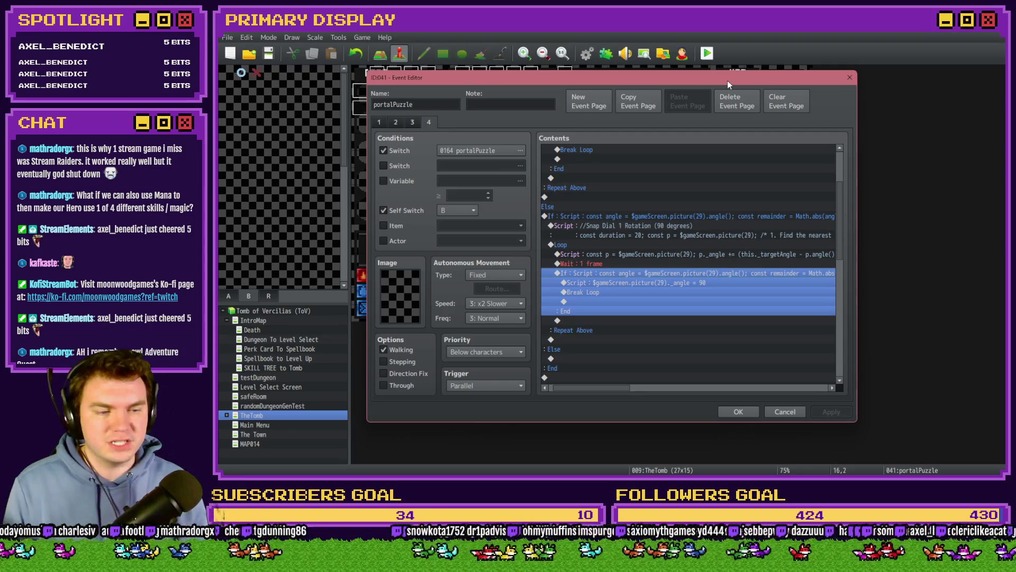
click(695, 283)
drag(696, 283, 692, 291)
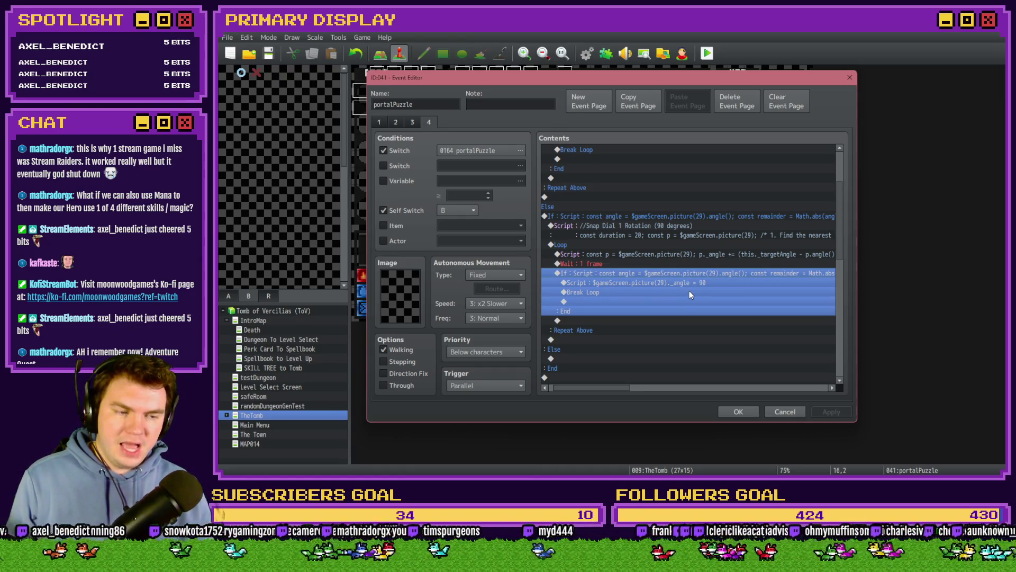
drag(625, 394, 681, 395)
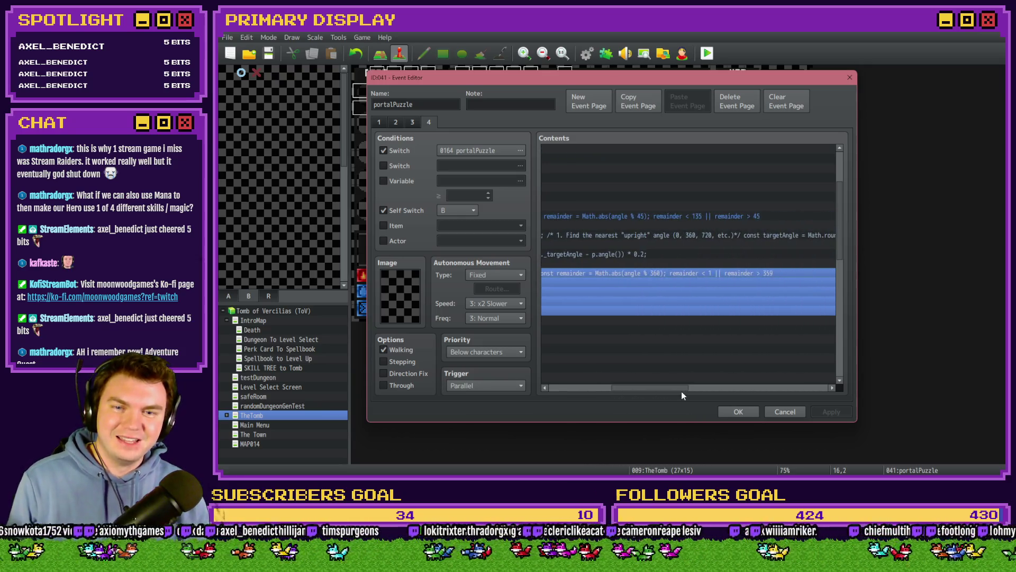
scroll(727, 326, up, 3)
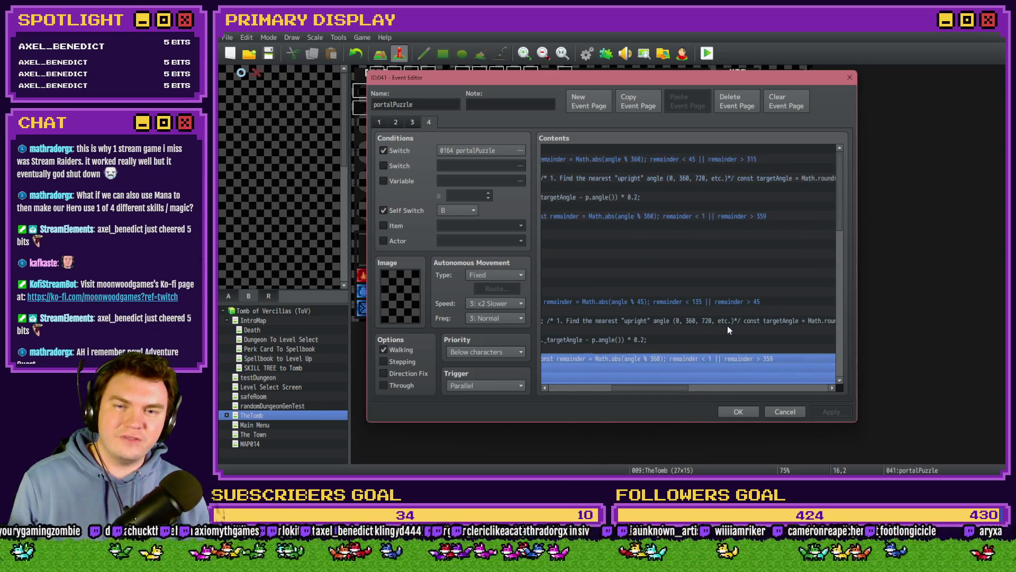
click(674, 308)
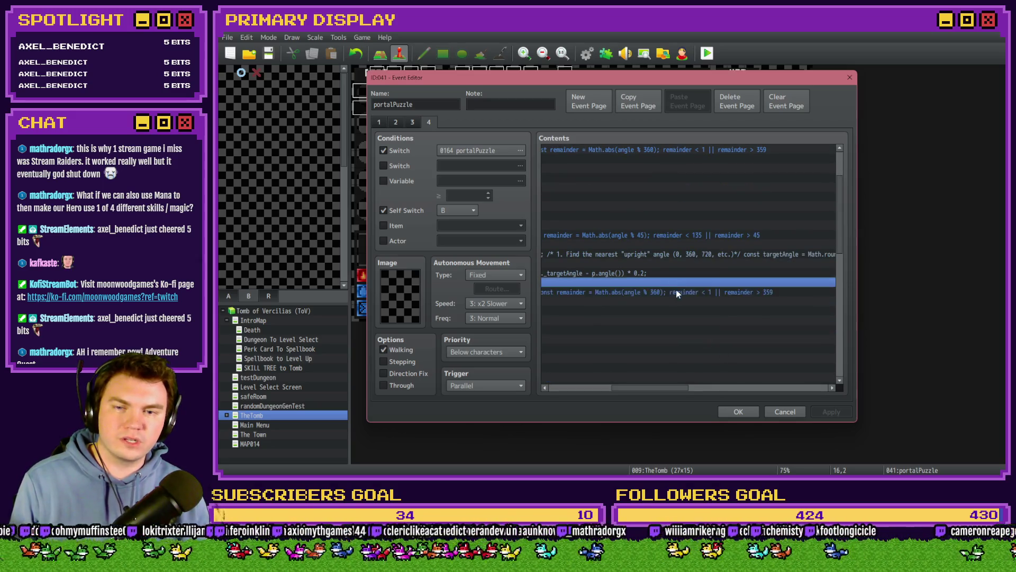
- Change the snap condition to Math.abs(angle % 90), close the event, and launch a playtest
double_click(675, 286)
click(700, 310)
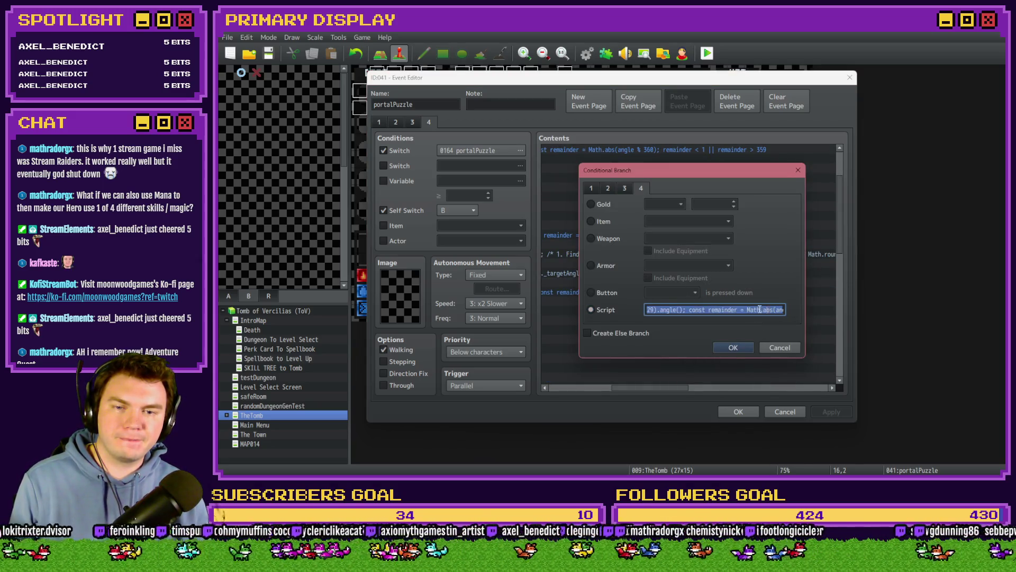
drag(701, 312, 785, 312)
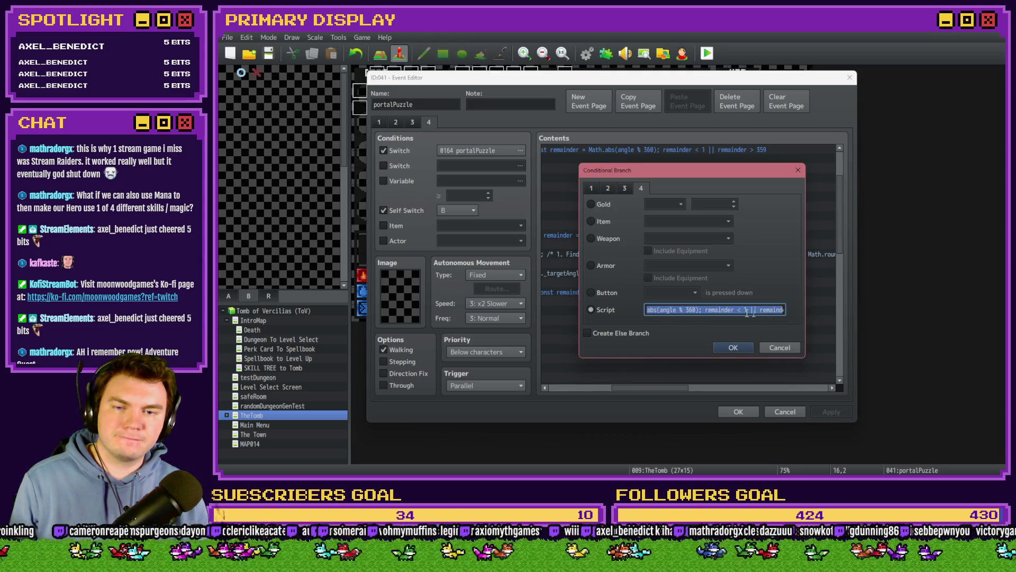
double_click(690, 310)
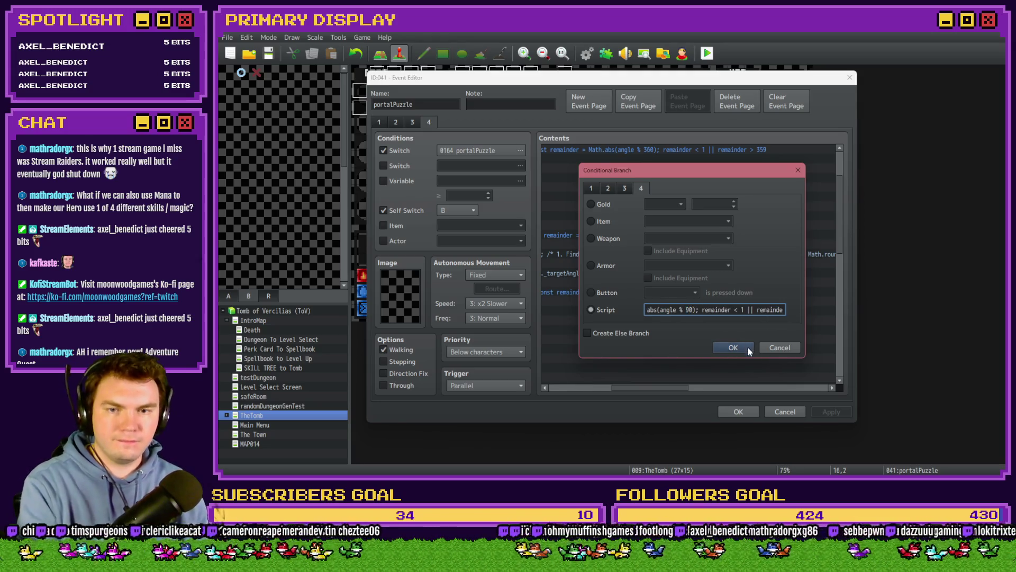
click(733, 347)
click(739, 411)
click(708, 54)
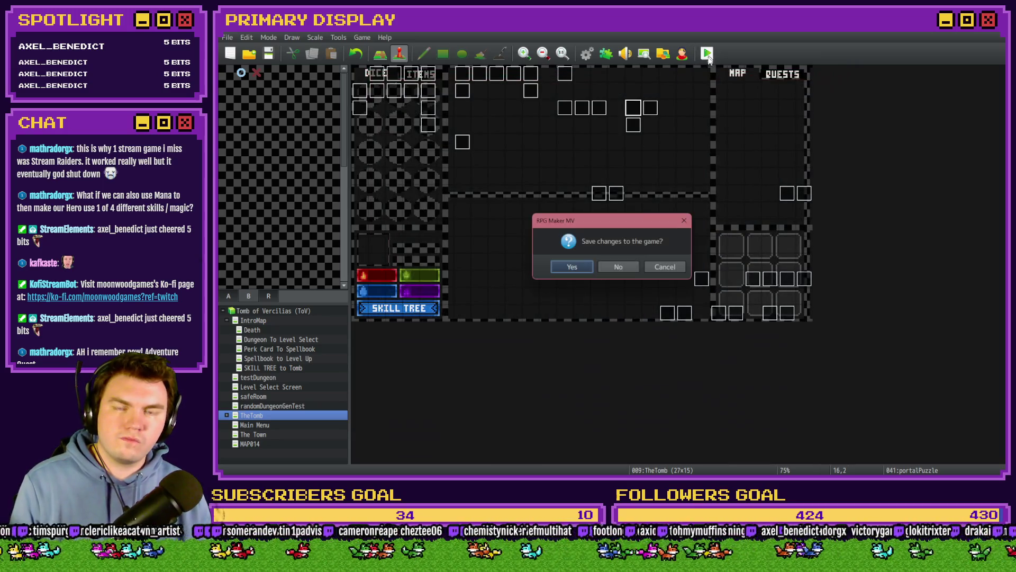
- Save, pick a perk card, turn switch 0164 PORTALPUZZLE ON, and confirm the dial snaps near 90
click(584, 269)
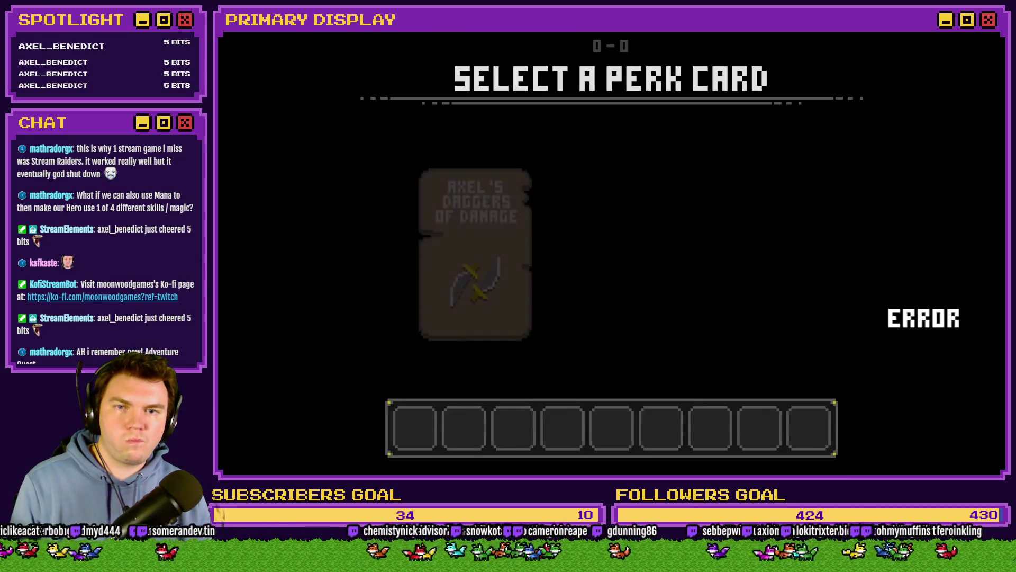
click(524, 192)
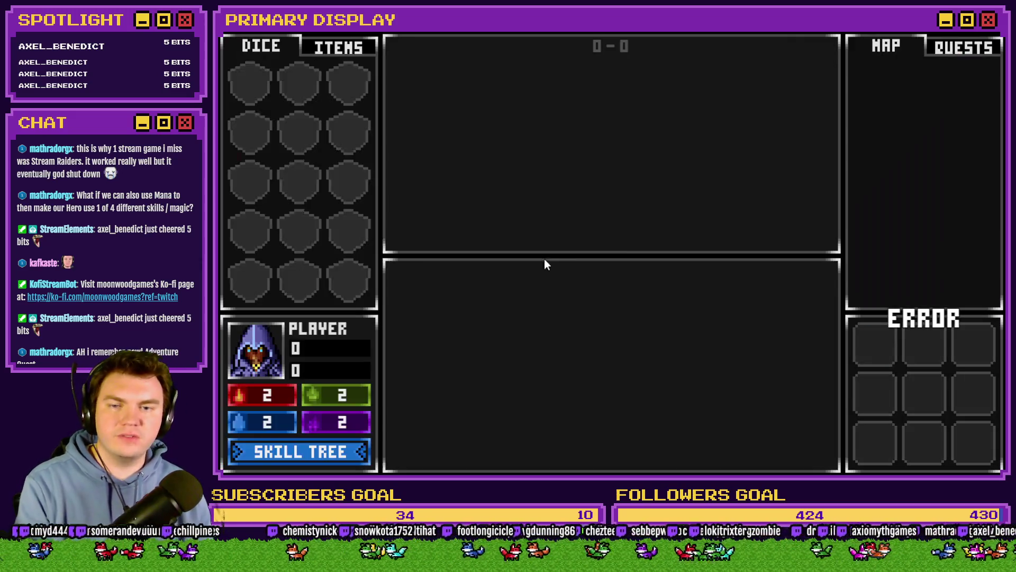
key(F9)
click(292, 407)
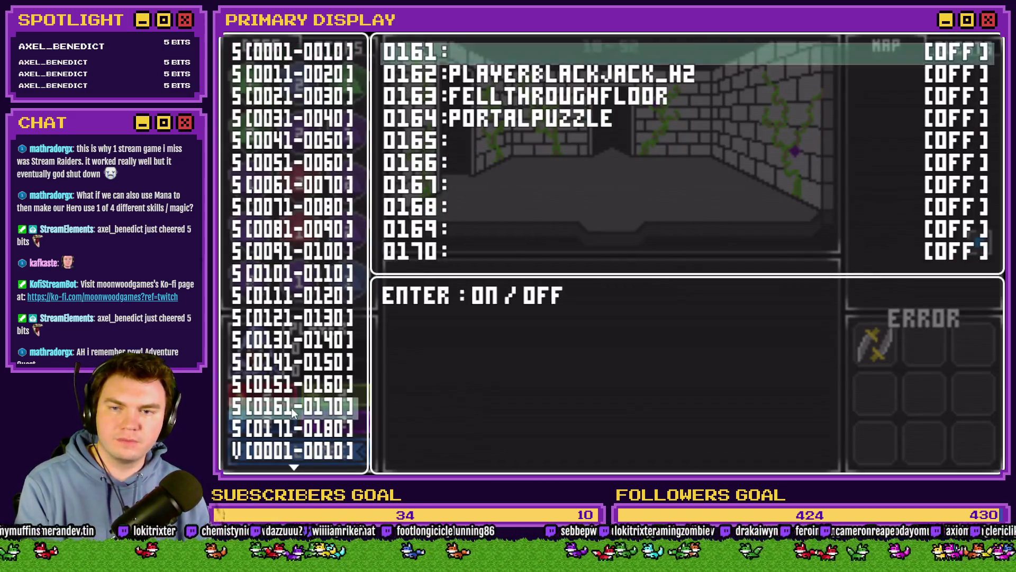
key(Down)
key(Down)
key(Down)
key(Return)
key(Escape)
key(Escape)
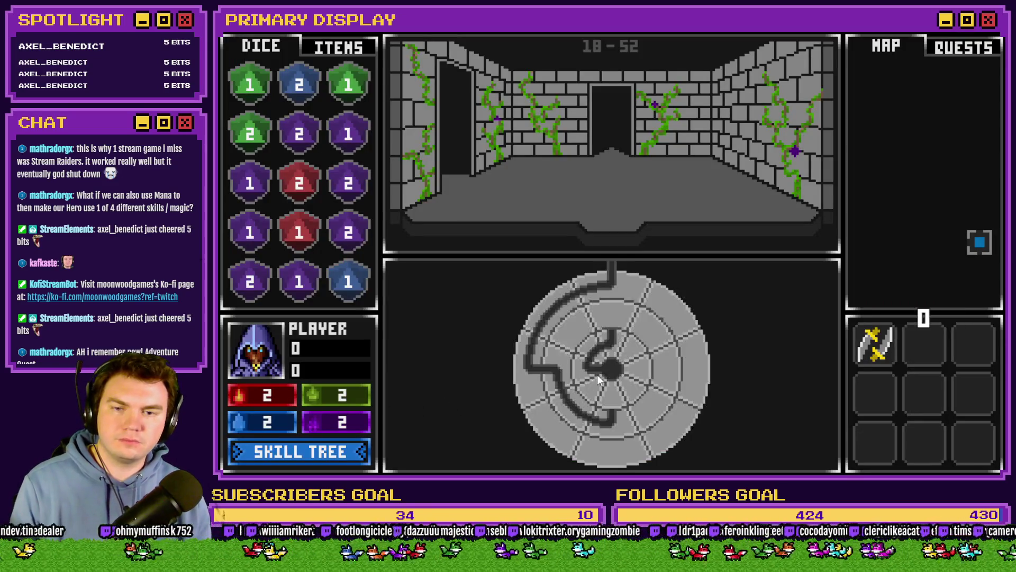
click(611, 288)
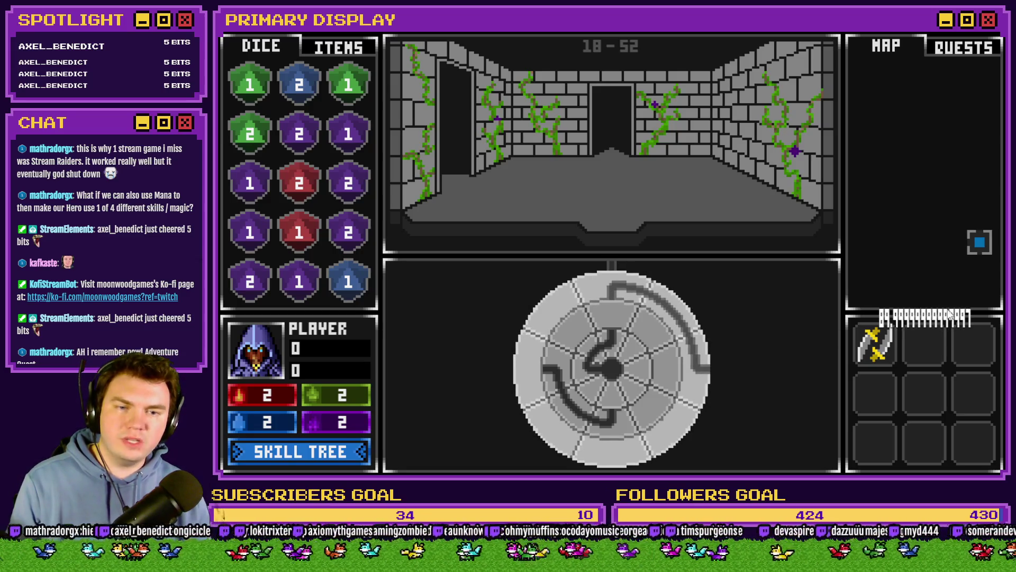
key(alt+F4)
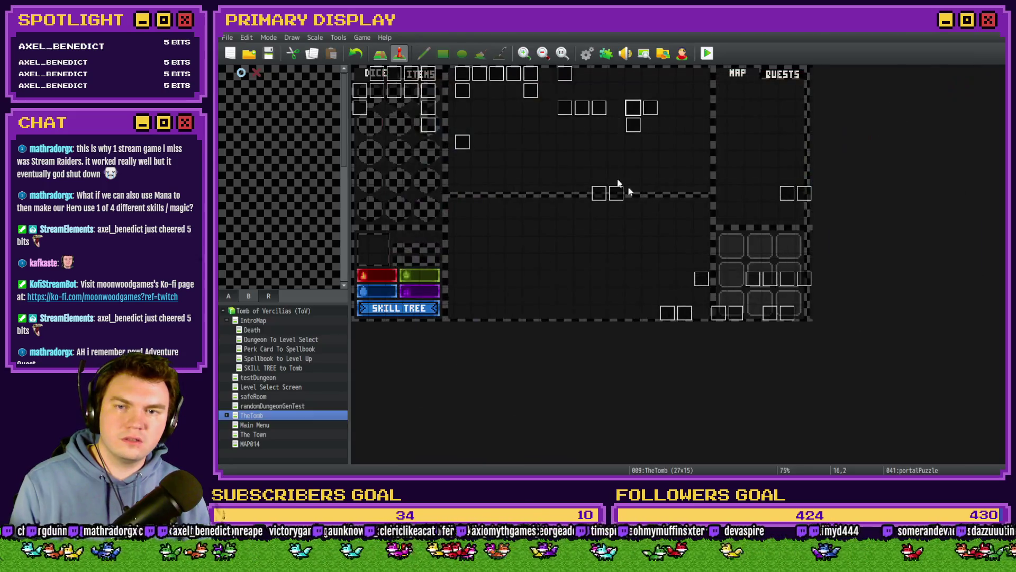
- Open page 4 of the portalPuzzle event and the 90-degree snap branch's condition
double_click(634, 117)
click(427, 122)
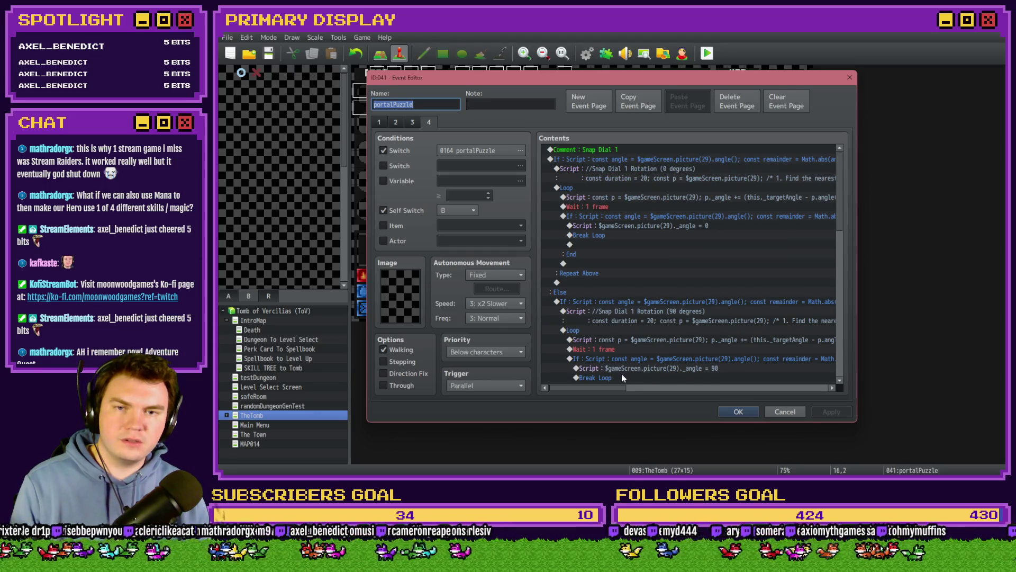
drag(598, 388, 652, 383)
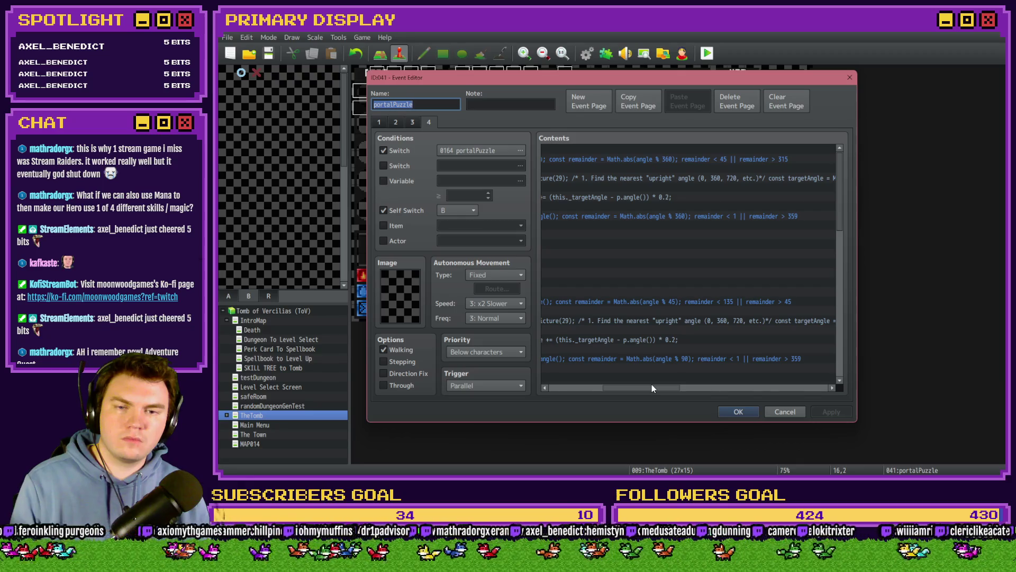
scroll(671, 336, down, 1)
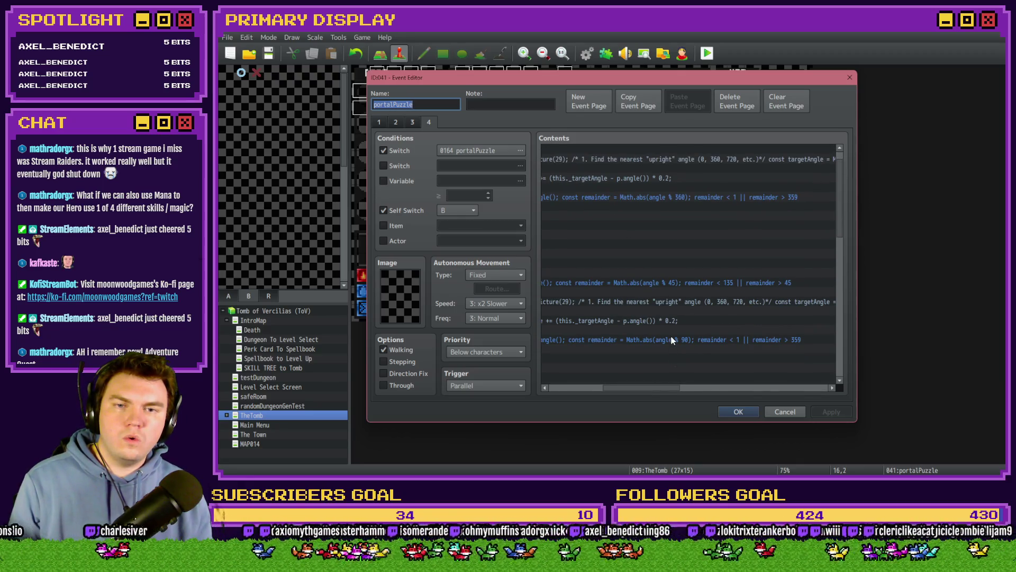
double_click(738, 340)
- Edit the script to angle % 359 with remainder < 44 || remainder > 359, and confirm
drag(648, 309, 824, 314)
double_click(720, 310)
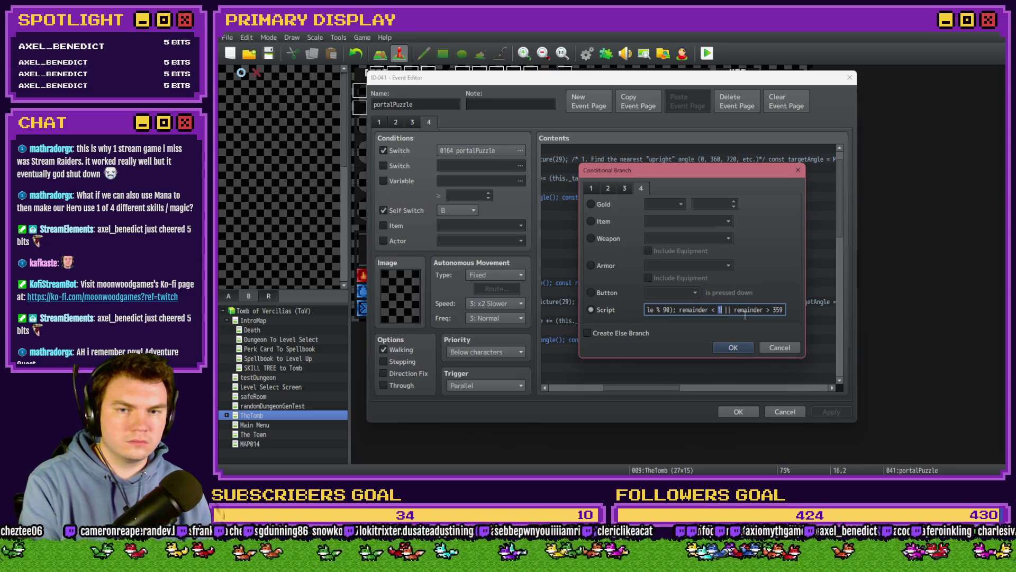
text(44)
double_click(666, 310)
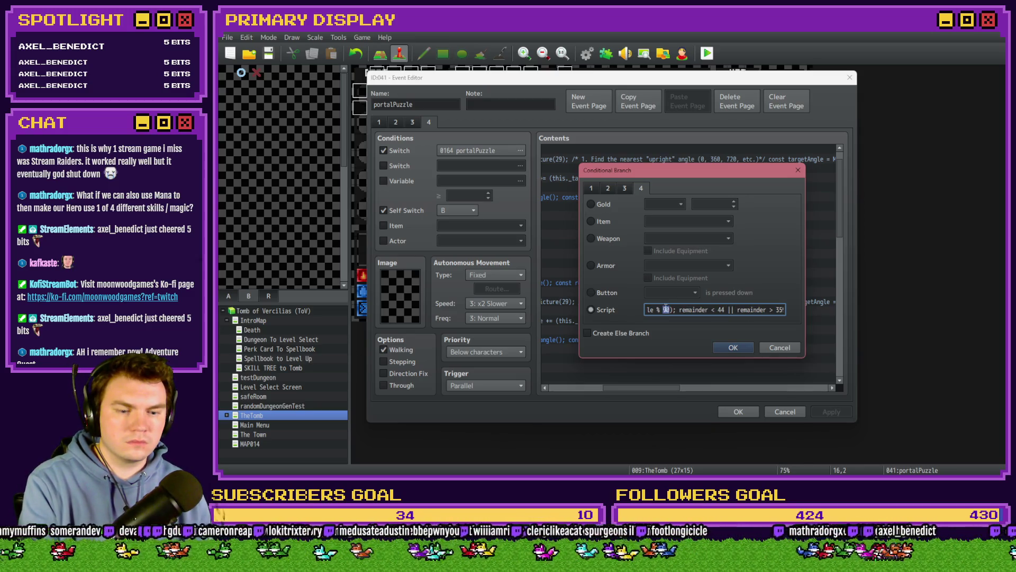
text(359)
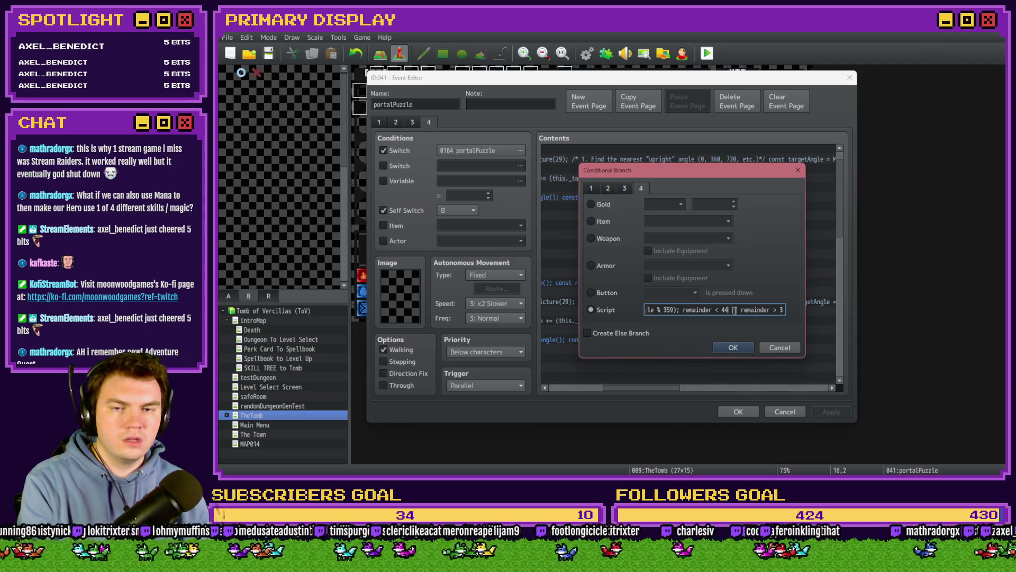
drag(760, 311, 791, 316)
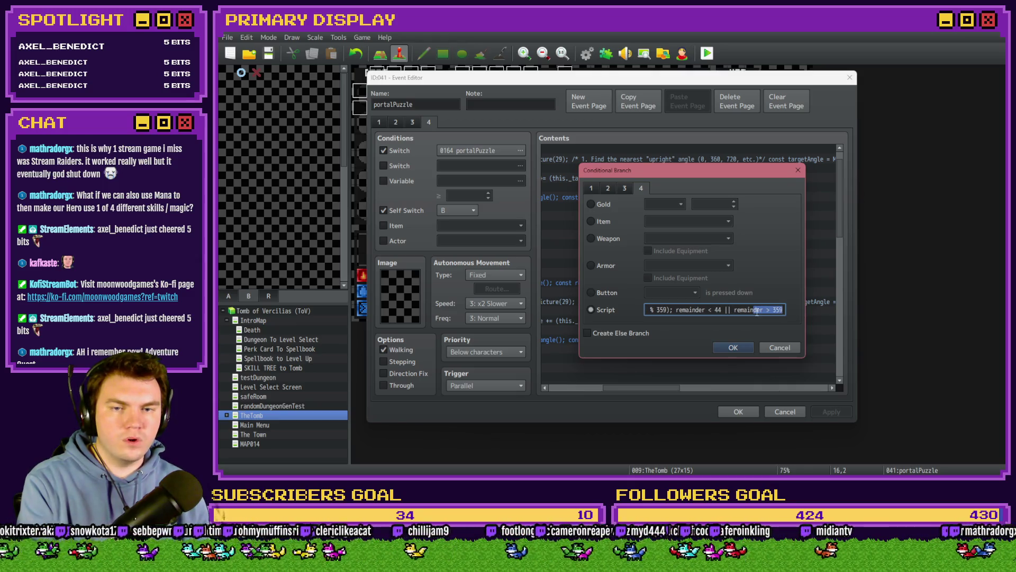
double_click(778, 310)
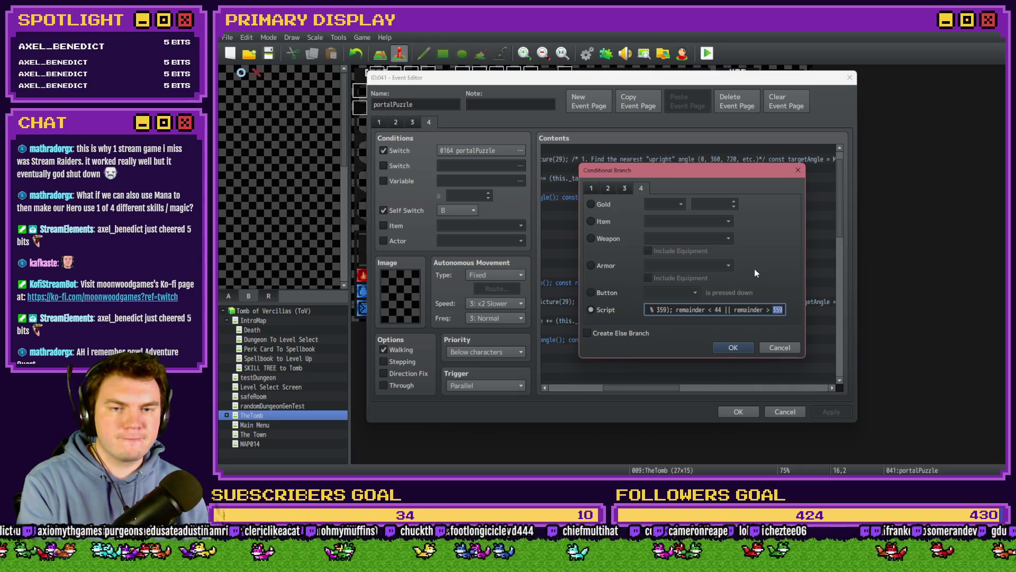
double_click(718, 310)
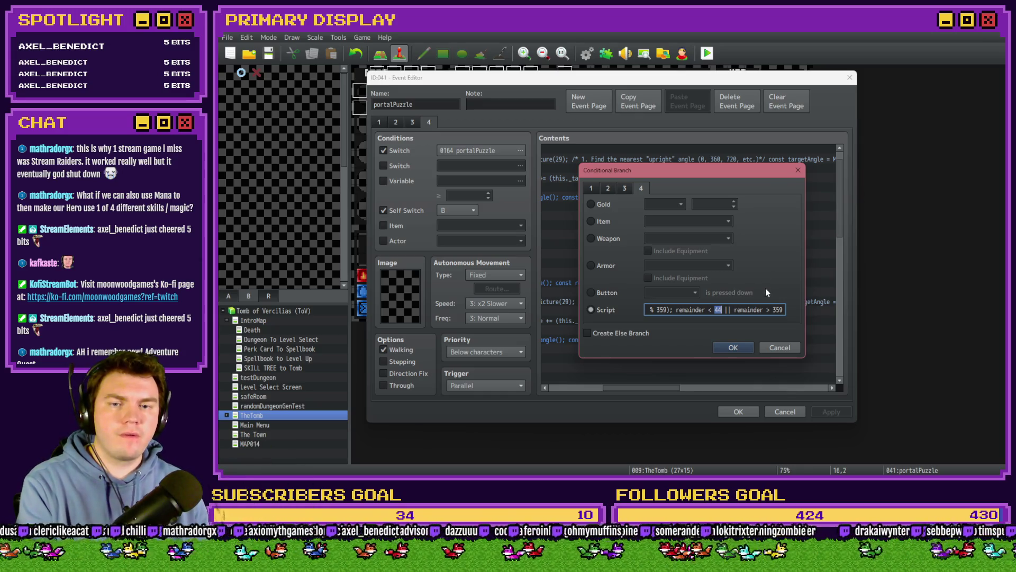
double_click(777, 309)
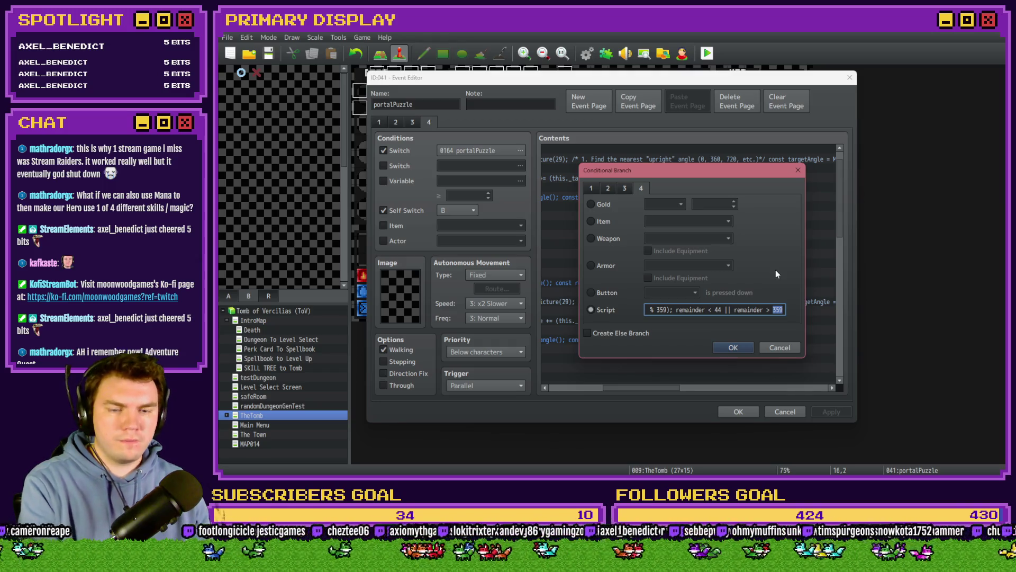
click(733, 347)
click(741, 411)
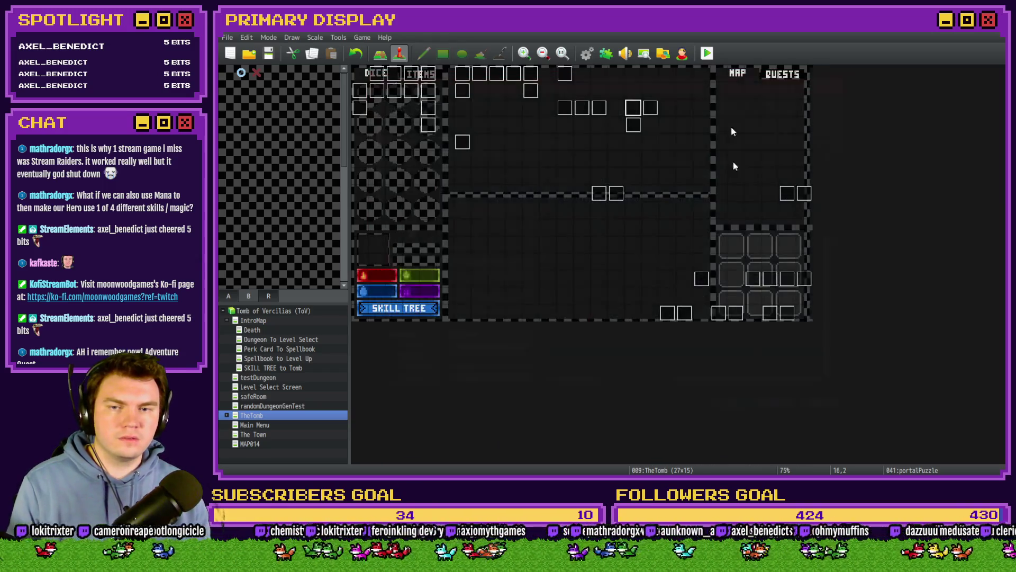
- Save, start a playtest with the Spiked Pauldron perk, and turn switch 0164 PORTALPUZZLE on
click(709, 54)
click(579, 269)
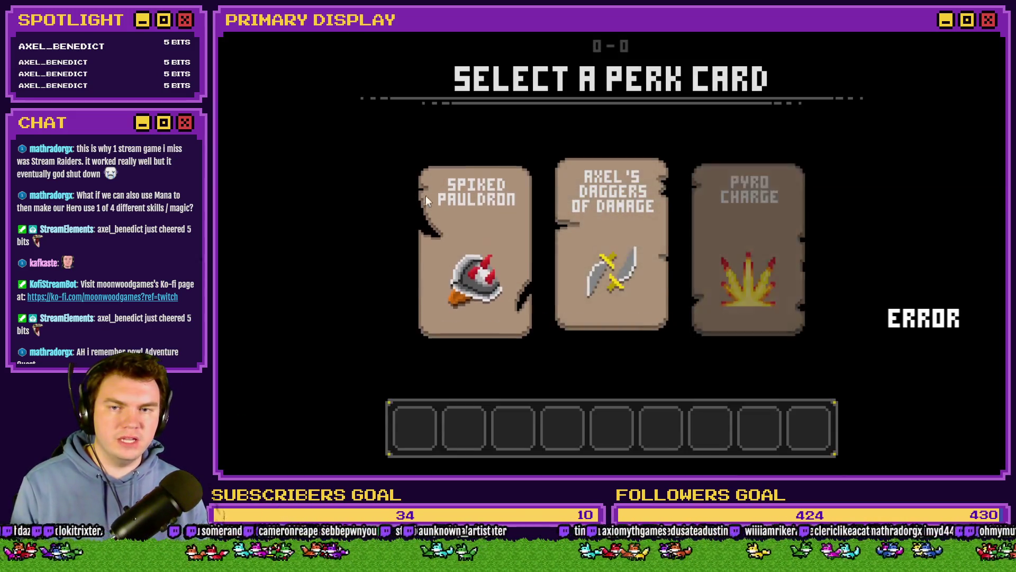
click(427, 199)
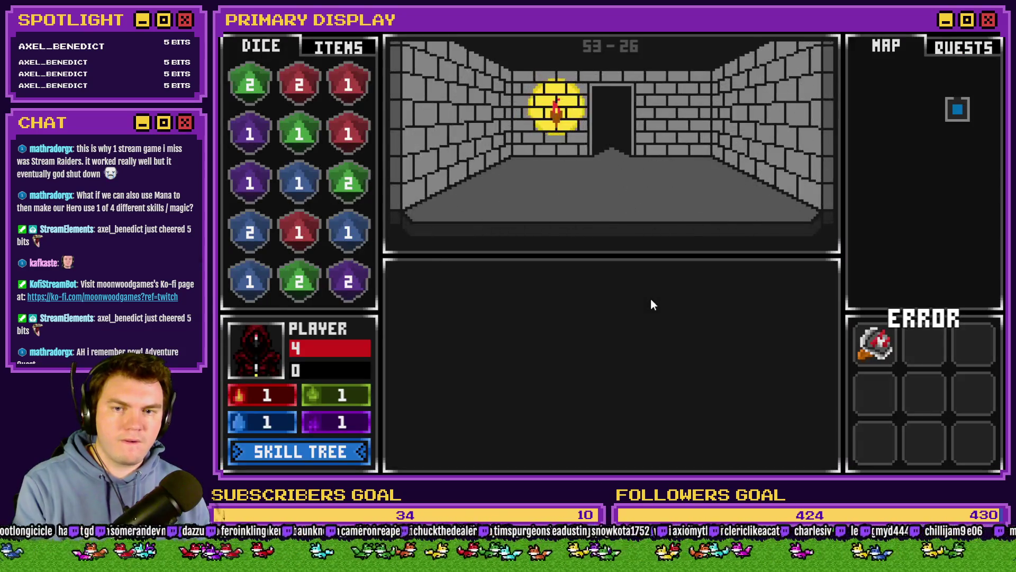
key(F9)
click(313, 405)
key(Down)
key(Down)
key(Down)
key(Return)
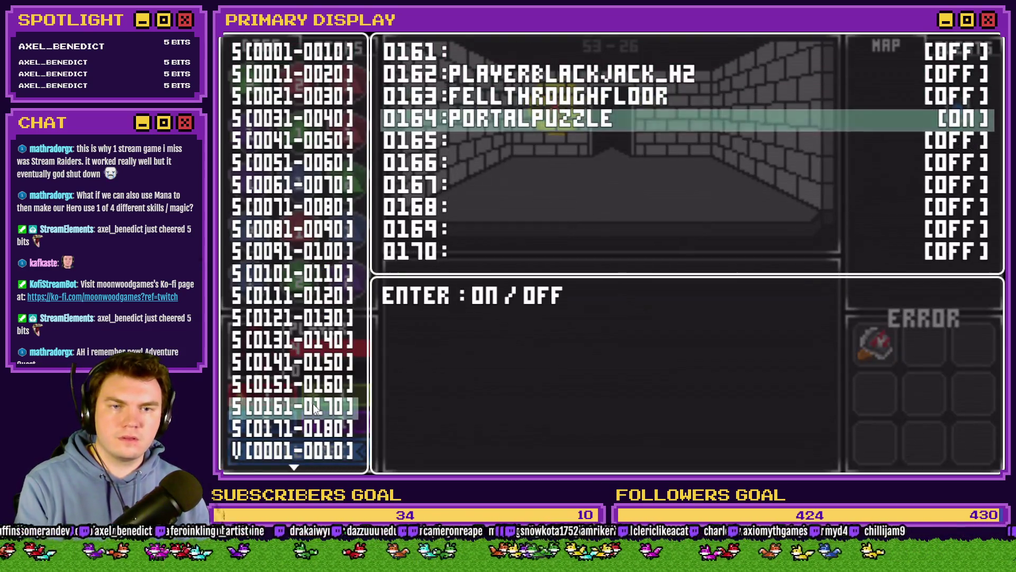
key(F9)
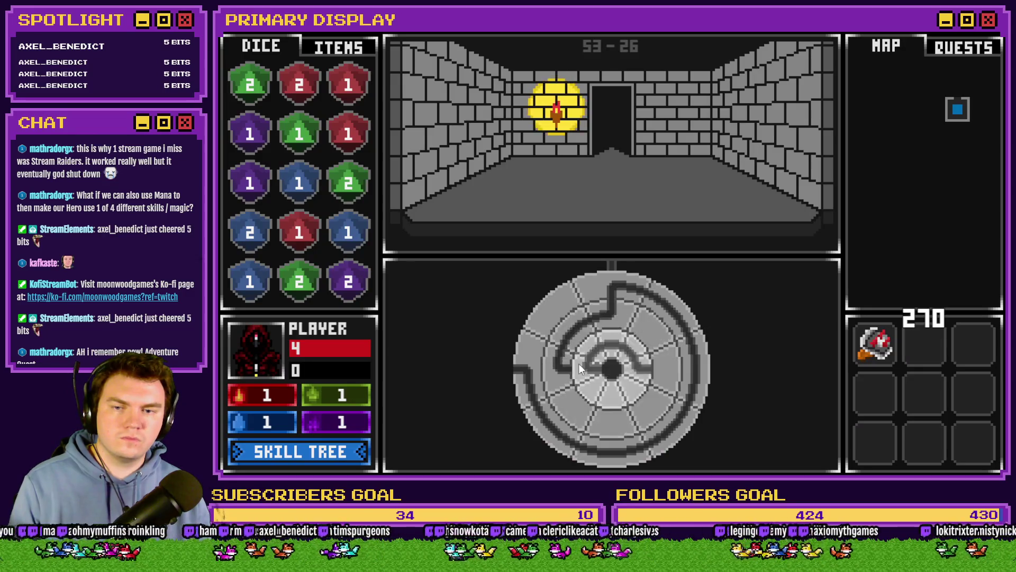
- Test the dial, then apply remainder < 89 || remainder > 91 and relaunch the playtest
mouse_move(551, 350)
mouse_down()
mouse_move(539, 350)
mouse_move(594, 297)
mouse_move(637, 281)
mouse_move(607, 287)
mouse_move(675, 296)
mouse_up()
key(alt+F4)
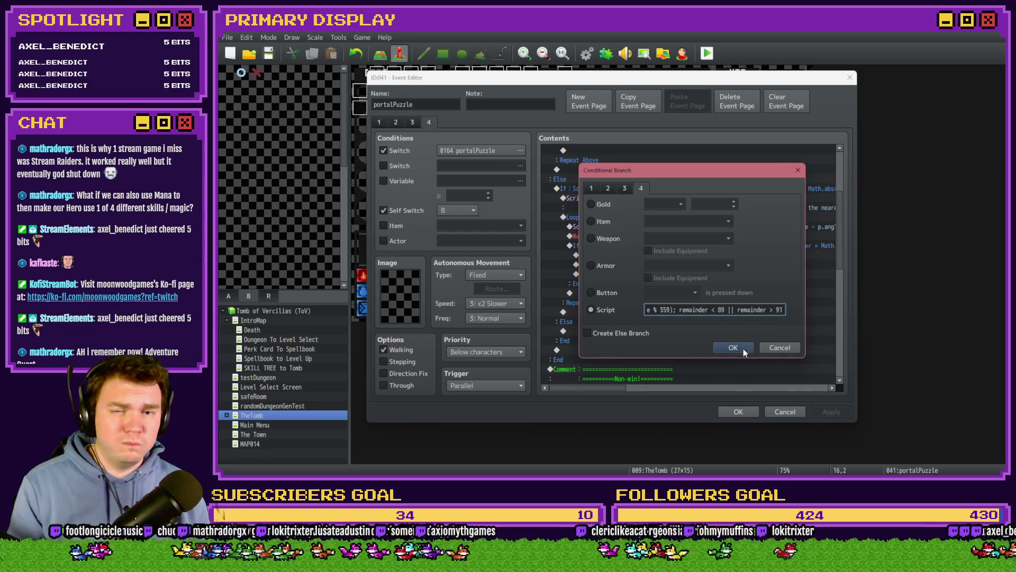
click(733, 347)
click(738, 412)
click(707, 53)
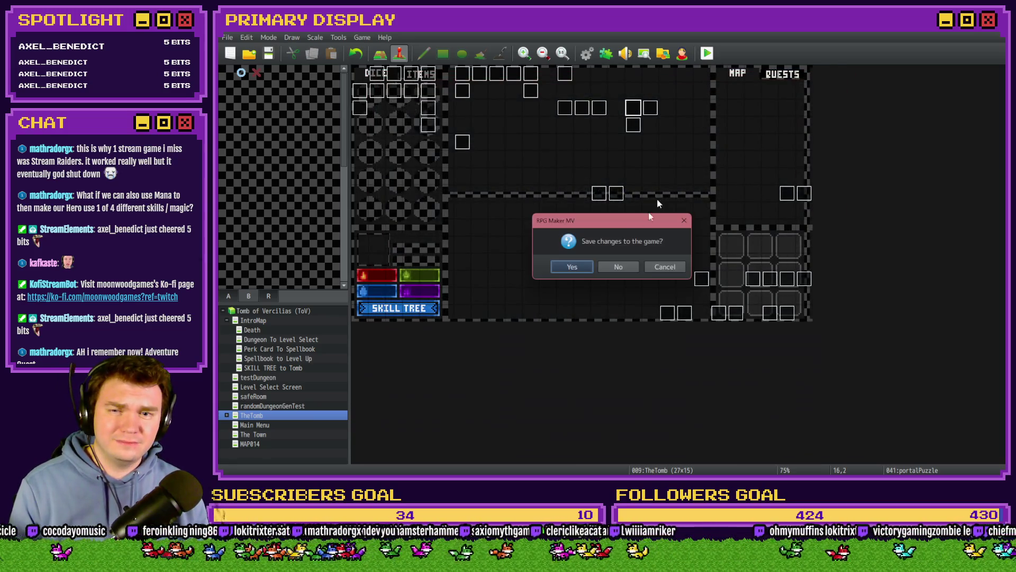
- Save, pick Spiked Pauldron, switch PORTALPUZZLE on, and check the dial snaps to exactly 90
click(566, 267)
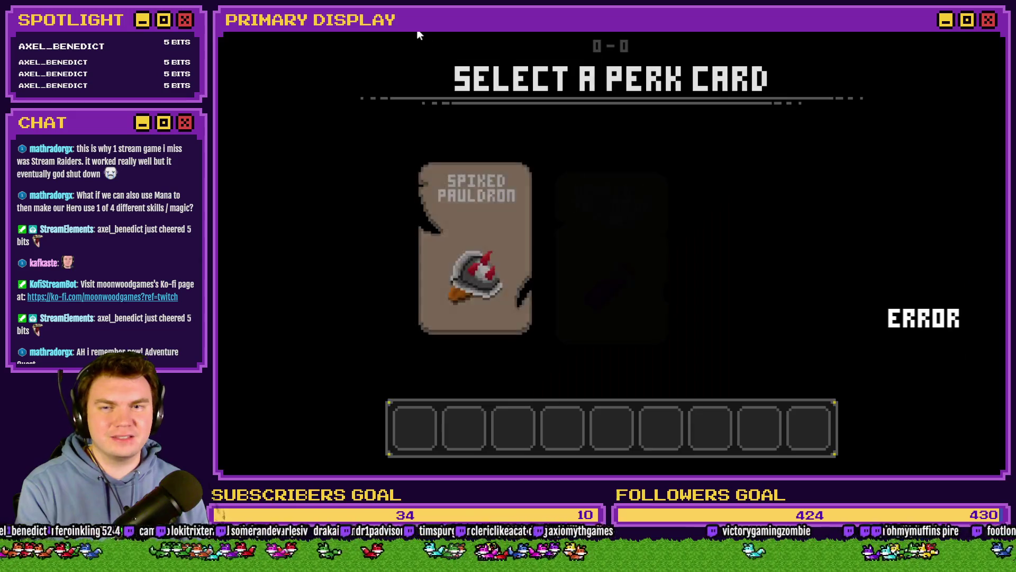
click(446, 203)
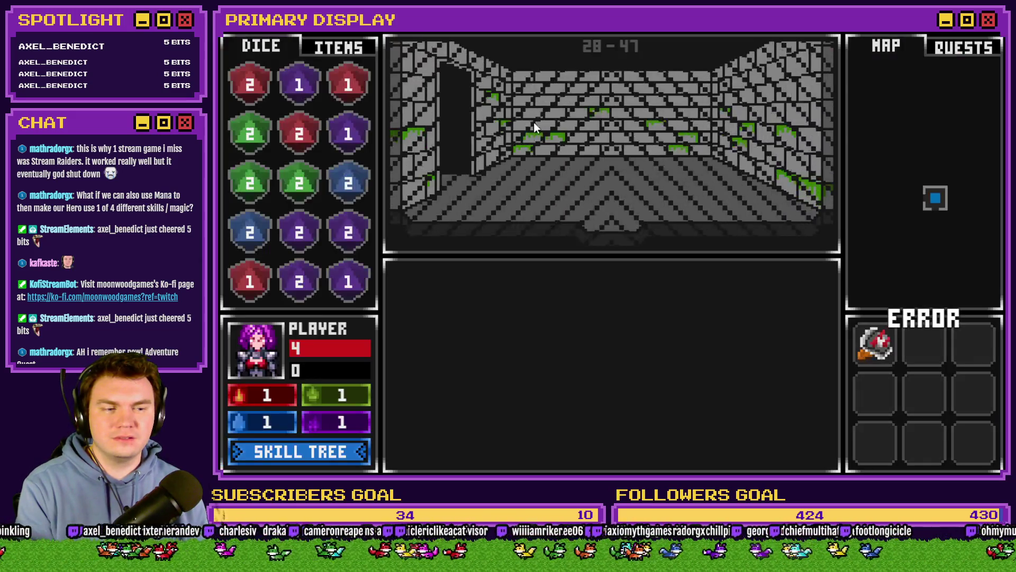
key(F1)
click(304, 405)
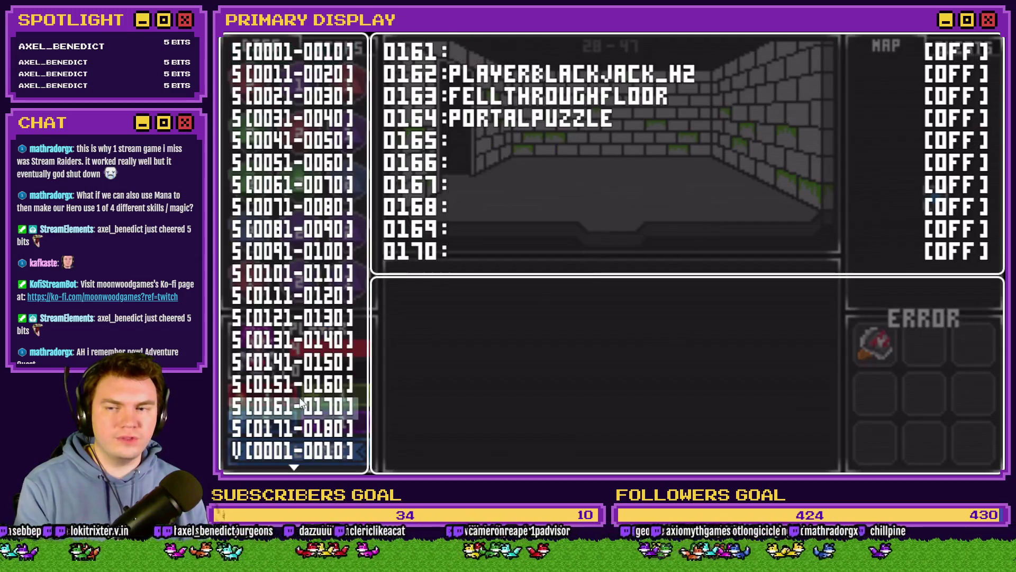
key(Right)
key(Down)
key(Down)
key(Down)
key(Return)
key(Escape)
key(Escape)
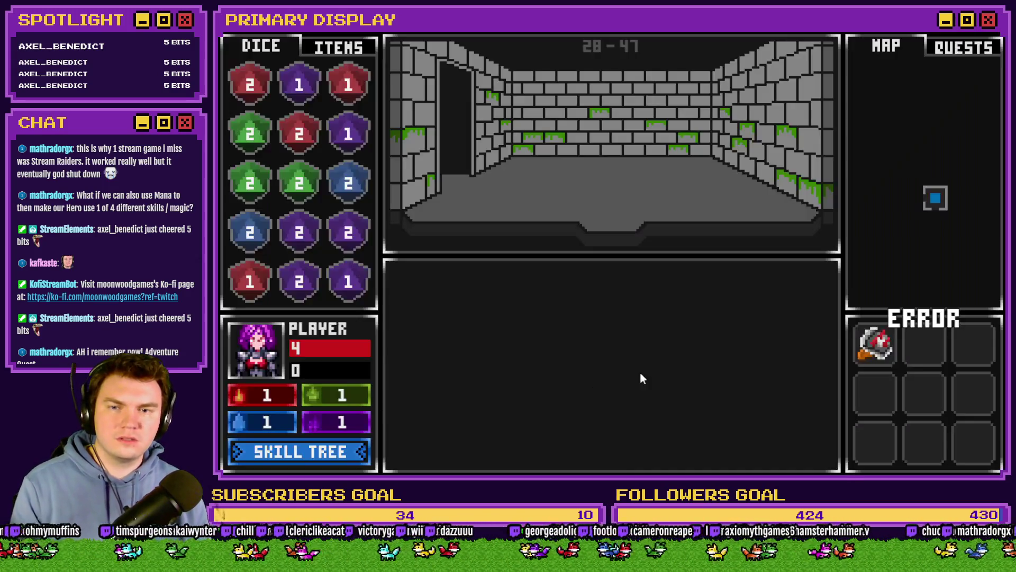
mouse_move(622, 360)
mouse_down()
mouse_move(693, 367)
mouse_move(700, 335)
mouse_move(693, 404)
mouse_move(703, 354)
mouse_move(694, 399)
mouse_move(692, 337)
mouse_move(673, 307)
mouse_move(614, 277)
mouse_move(670, 309)
mouse_move(694, 351)
mouse_move(685, 306)
mouse_move(684, 342)
mouse_move(661, 308)
mouse_move(678, 309)
mouse_move(706, 348)
mouse_move(694, 361)
mouse_move(700, 316)
mouse_move(665, 283)
mouse_move(690, 357)
mouse_move(679, 280)
mouse_up()
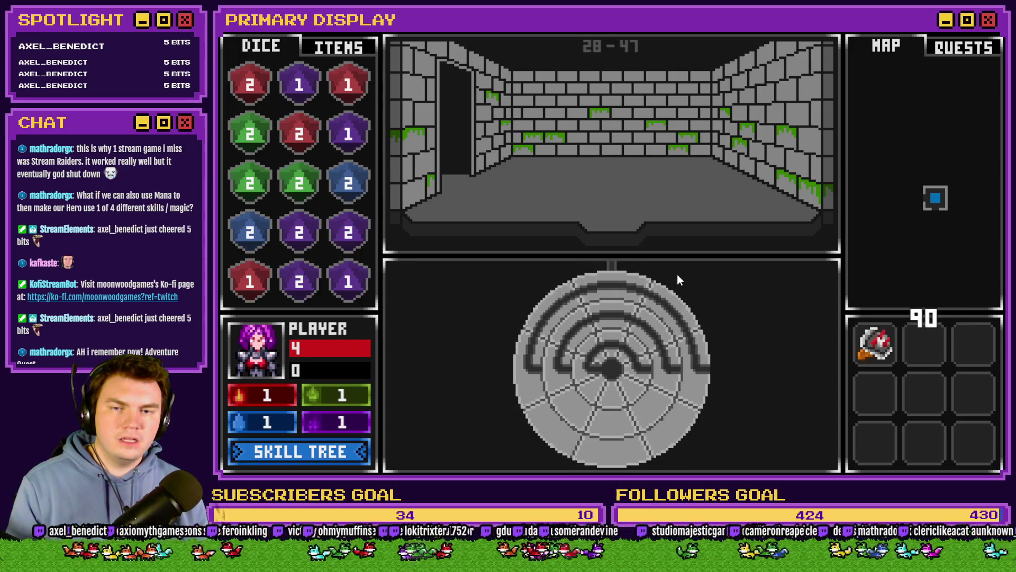
click(964, 33)
- Open the portalPuzzle event and the 90-degree snap If block's condition settings
double_click(633, 107)
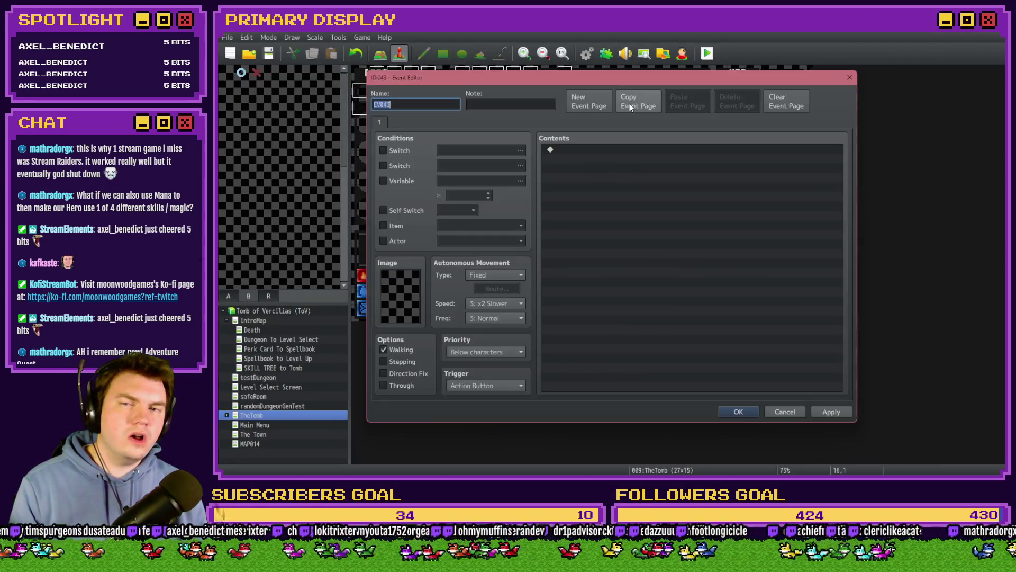
key(Escape)
double_click(633, 108)
scroll(742, 275, down, 10)
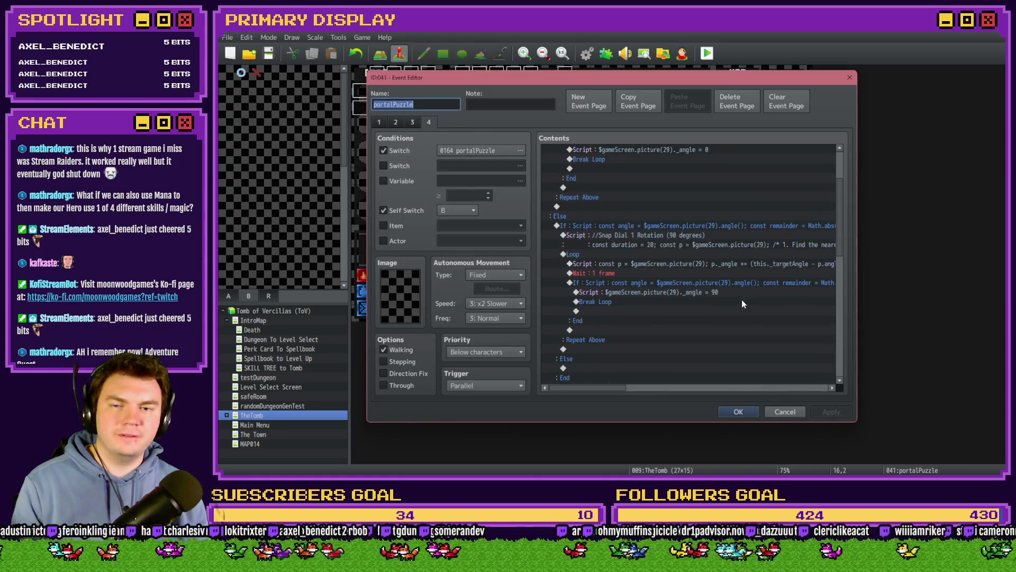
click(744, 246)
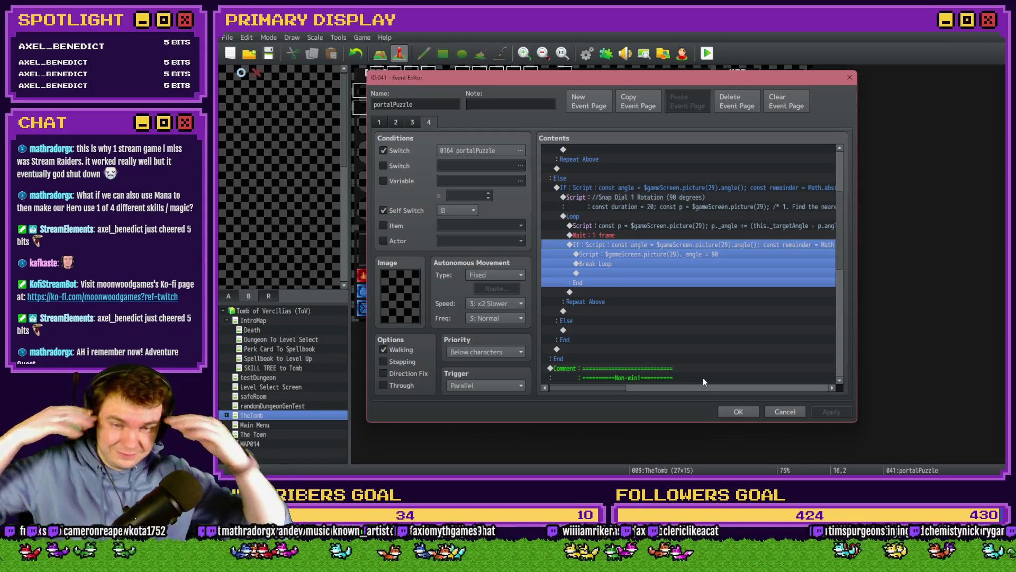
key(space)
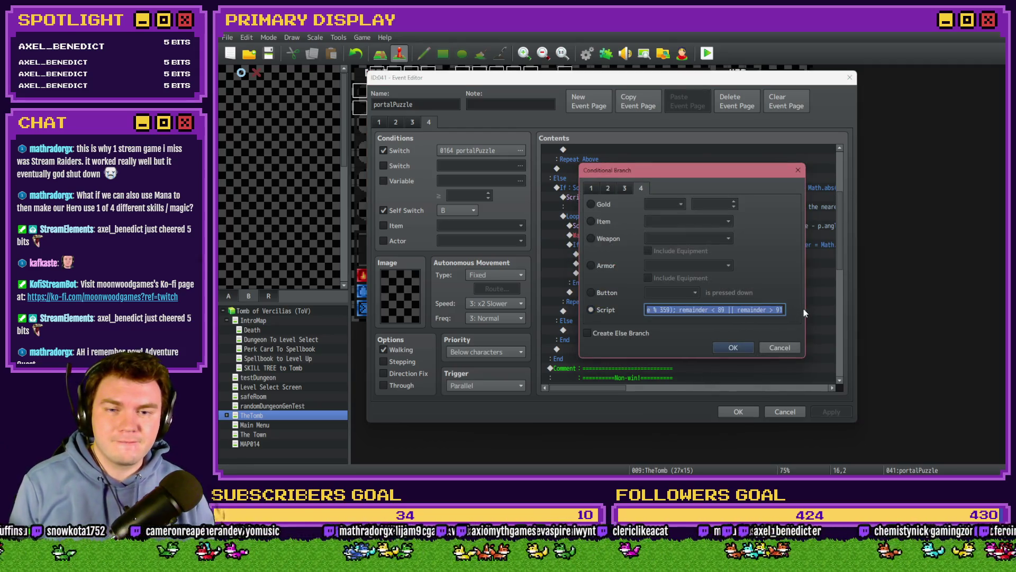
- Inspect the 89 bound, close the dialog, then reopen the branch's script condition
click(736, 310)
double_click(721, 310)
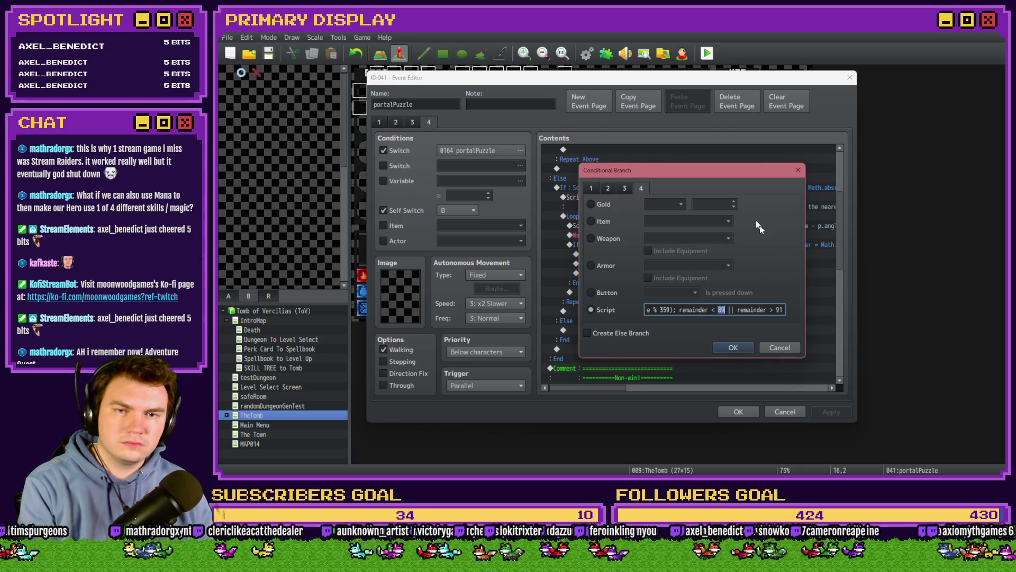
click(797, 170)
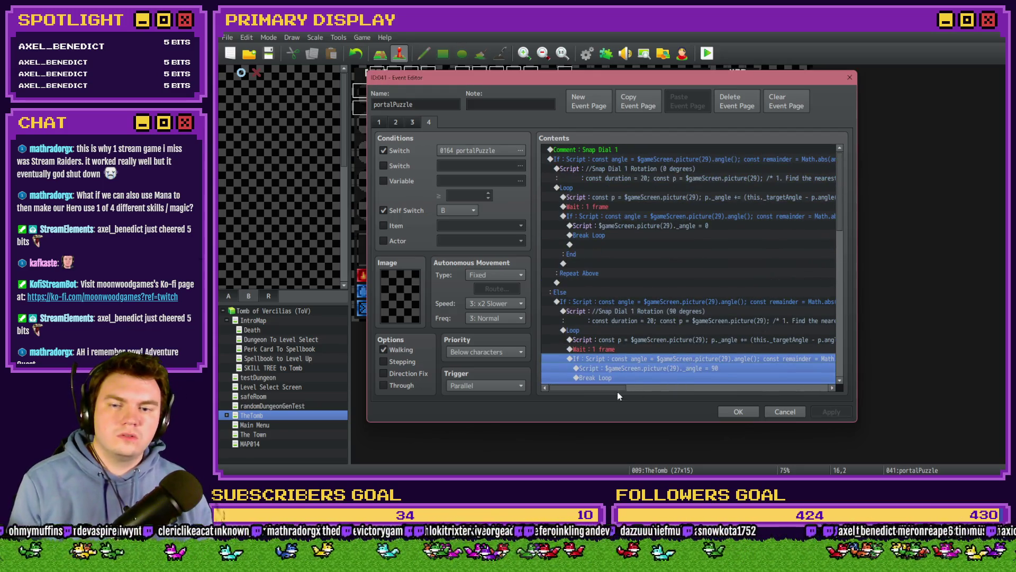
mouse_move(617, 392)
mouse_down()
mouse_move(681, 389)
mouse_move(669, 389)
mouse_up()
scroll(667, 324, down, 2)
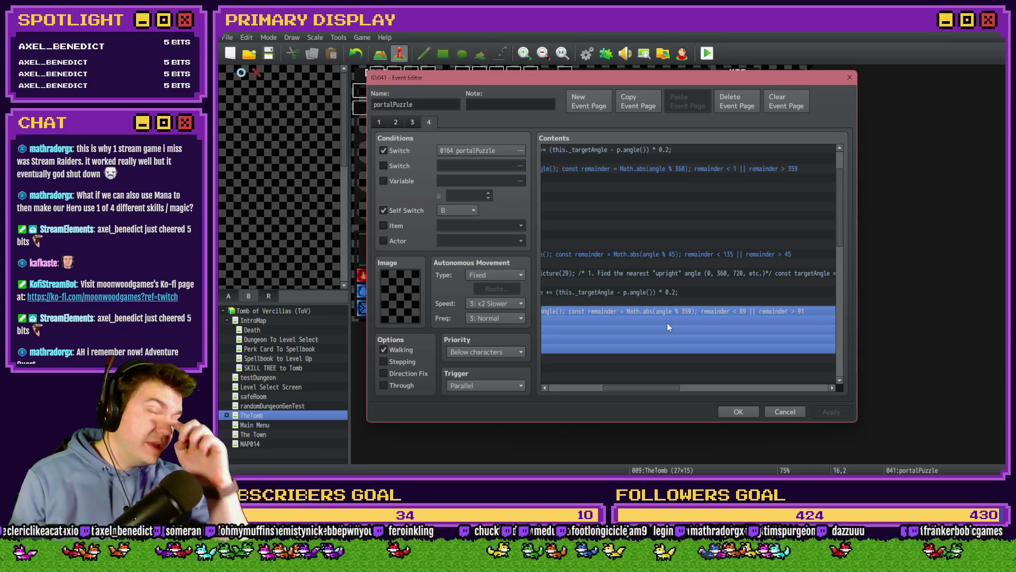
scroll(713, 299, up, 1)
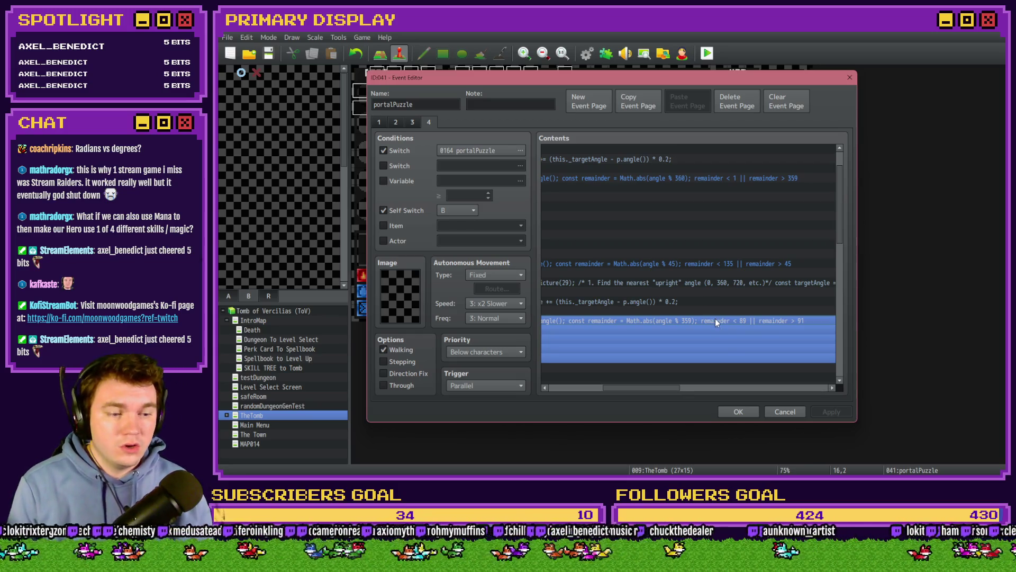
double_click(715, 321)
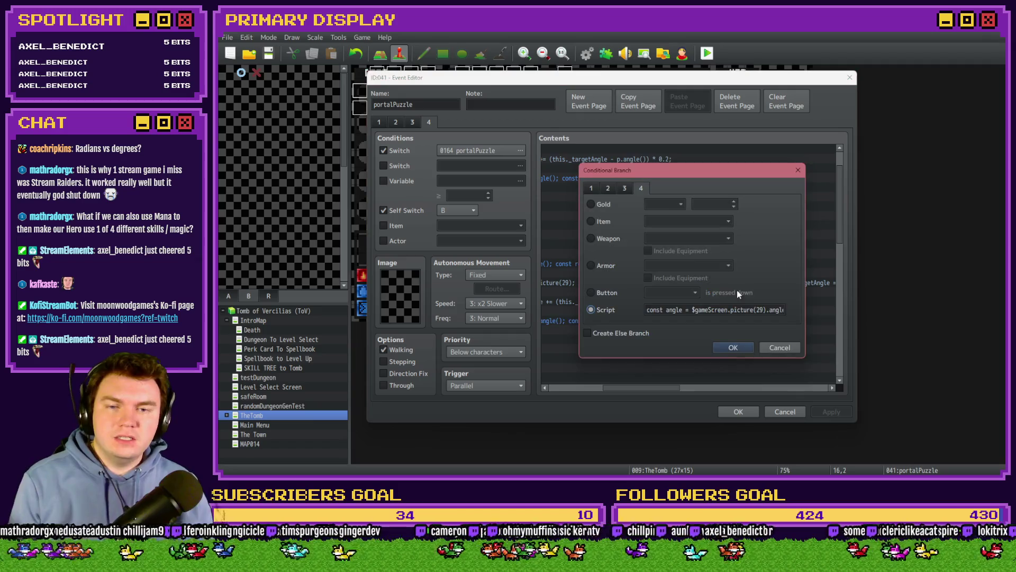
- Change the snap condition's bounds to remainder < 91 || remainder > 89 and confirm
click(761, 309)
key(End)
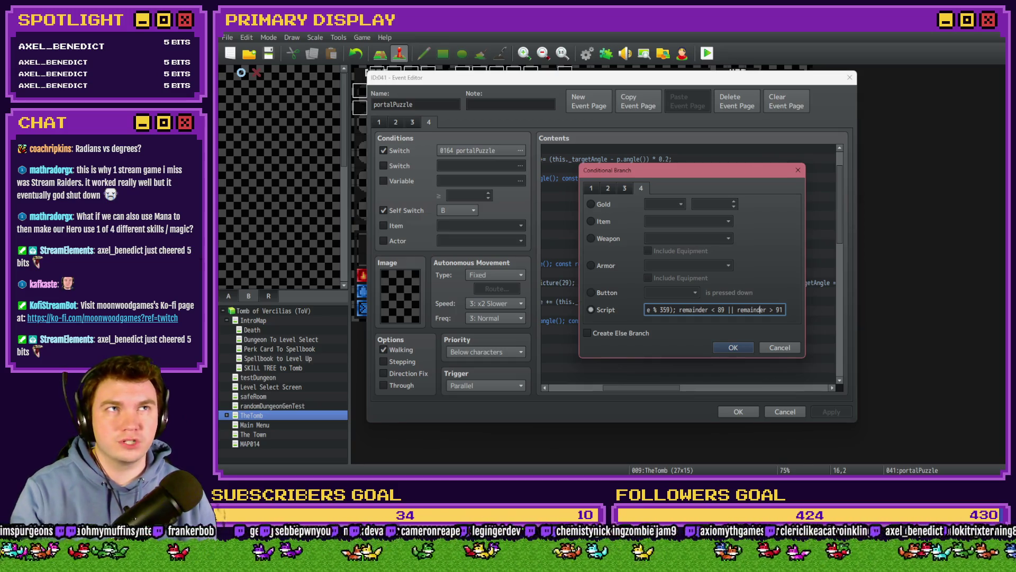
double_click(721, 309)
mouse_move(722, 173)
mouse_down()
mouse_move(688, 275)
mouse_move(694, 344)
mouse_move(719, 184)
mouse_up()
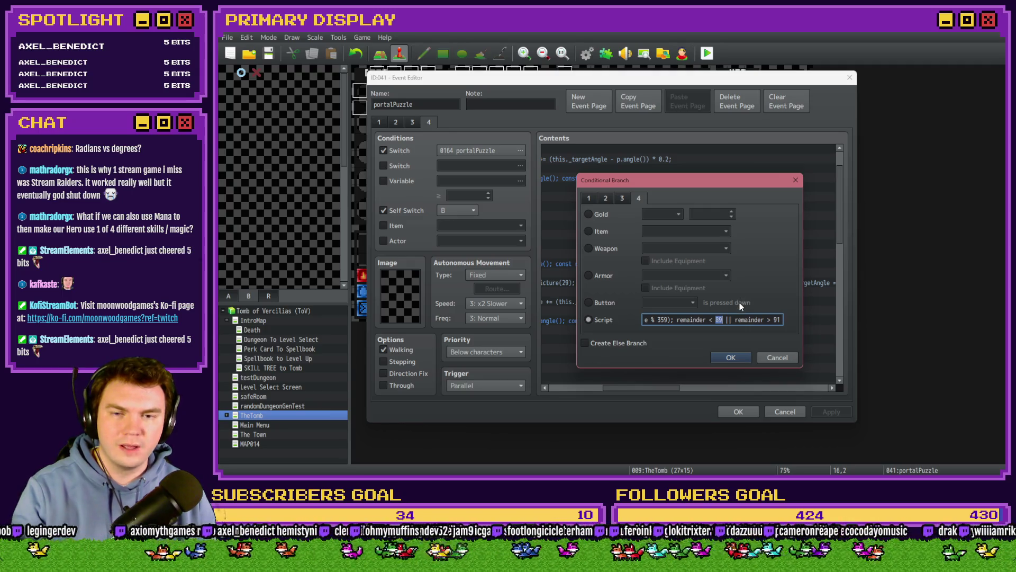
key(alt+Tab)
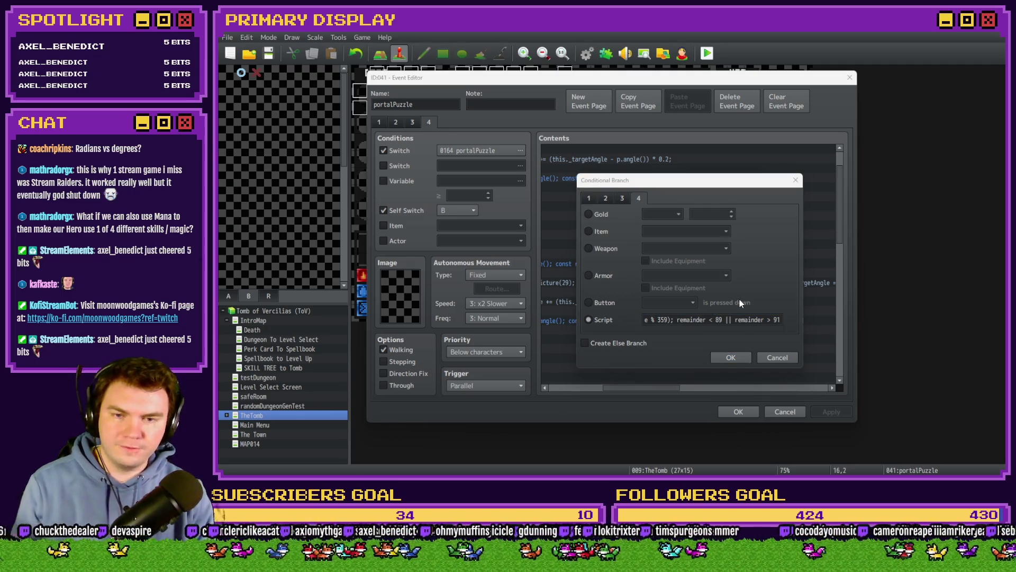
key(alt+Tab)
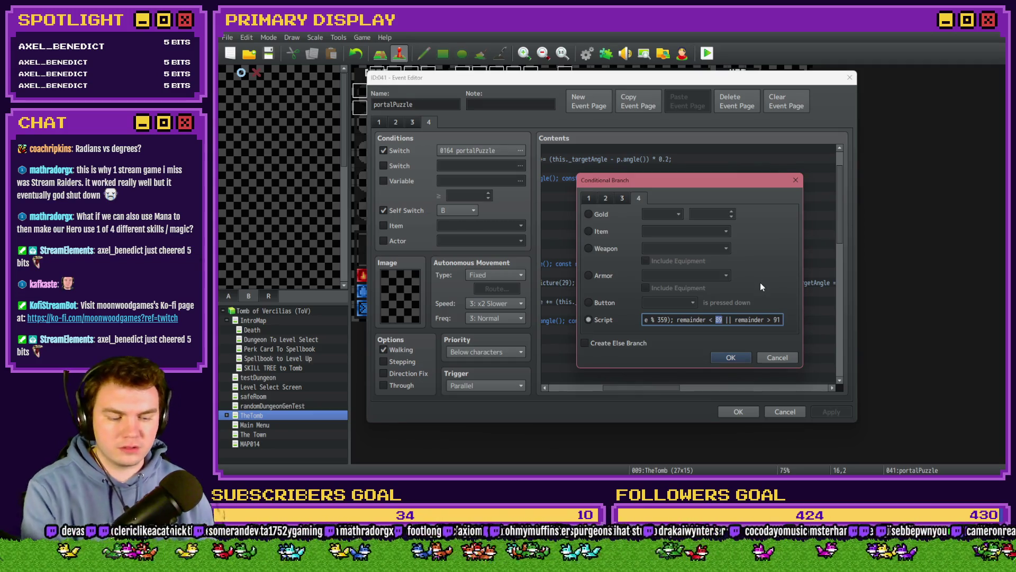
text(91)
key(alt+Tab)
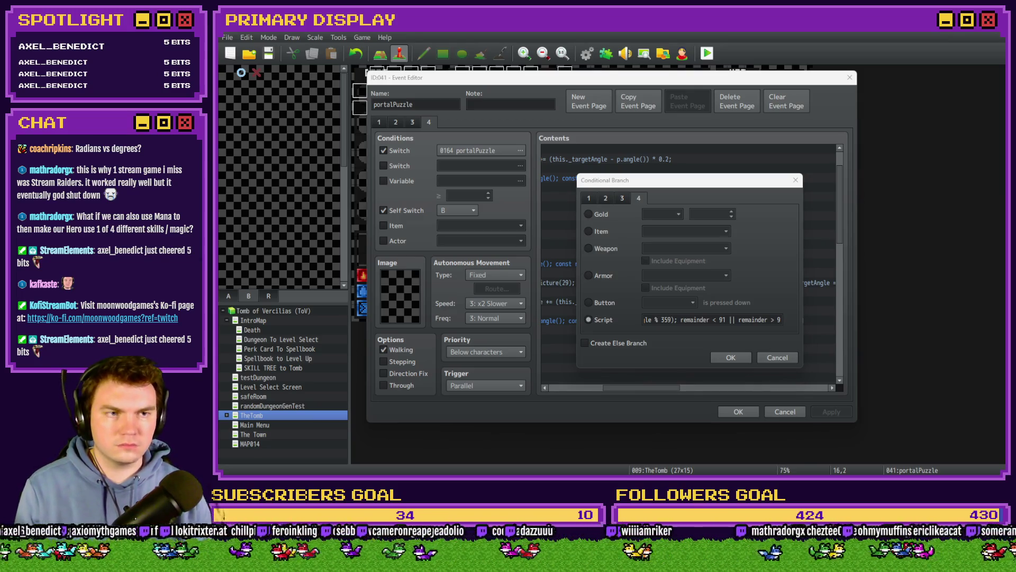
double_click(778, 320)
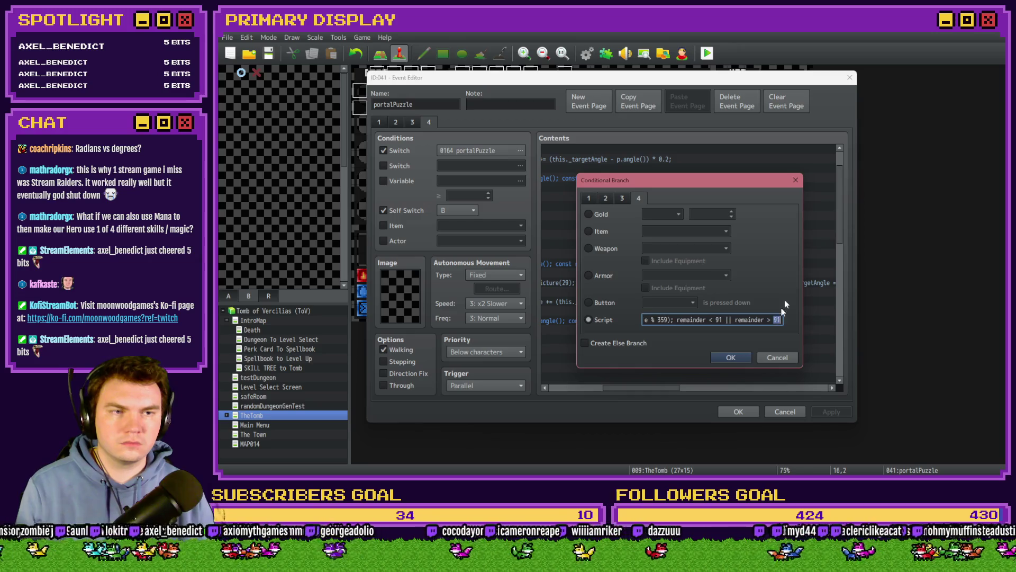
click(730, 358)
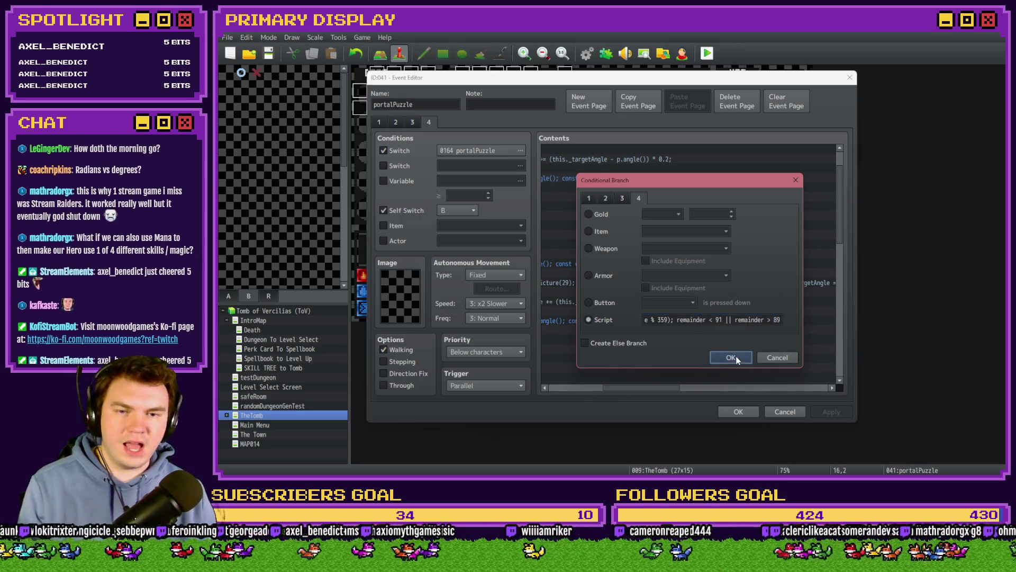
- Close the event editor and save the project to start a playtest
key(Return)
click(708, 53)
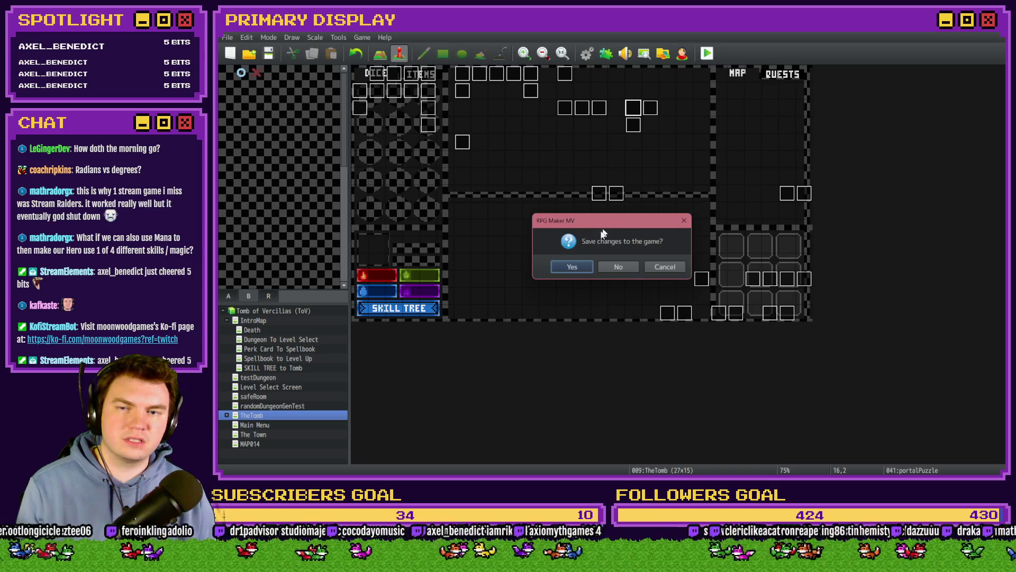
click(572, 271)
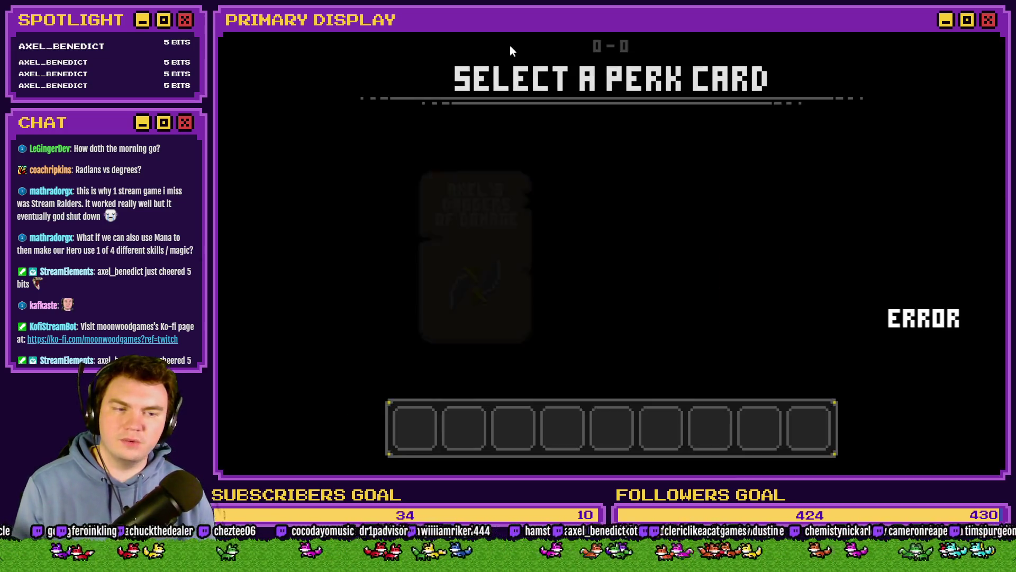
- Enter the dungeon via a perk card, turn on switch 0164 PORTALPUZZLE, and rotate the outer ring toward 0
click(601, 250)
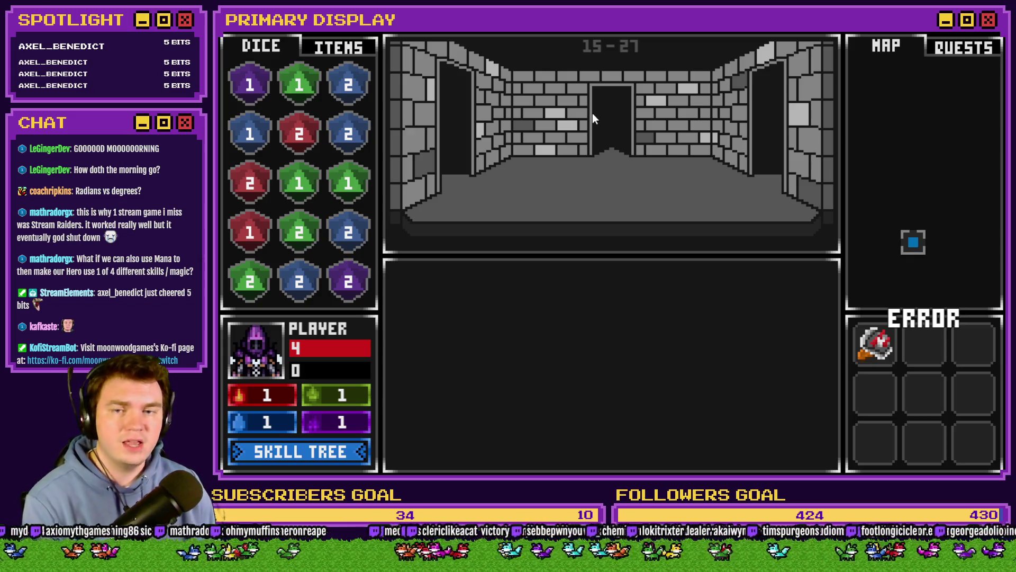
key(grave)
click(322, 407)
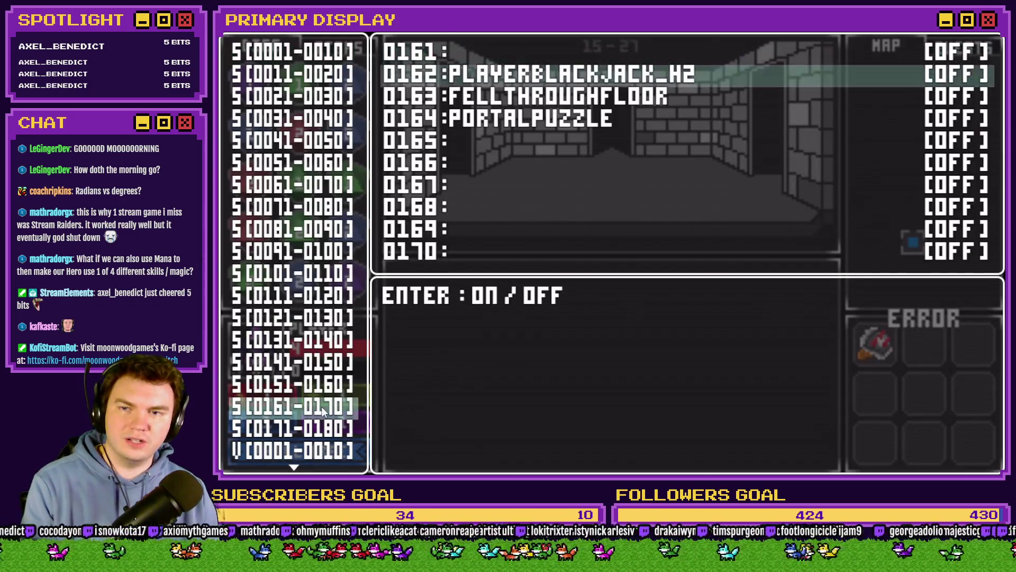
key(Down)
key(Down)
key(Return)
key(grave)
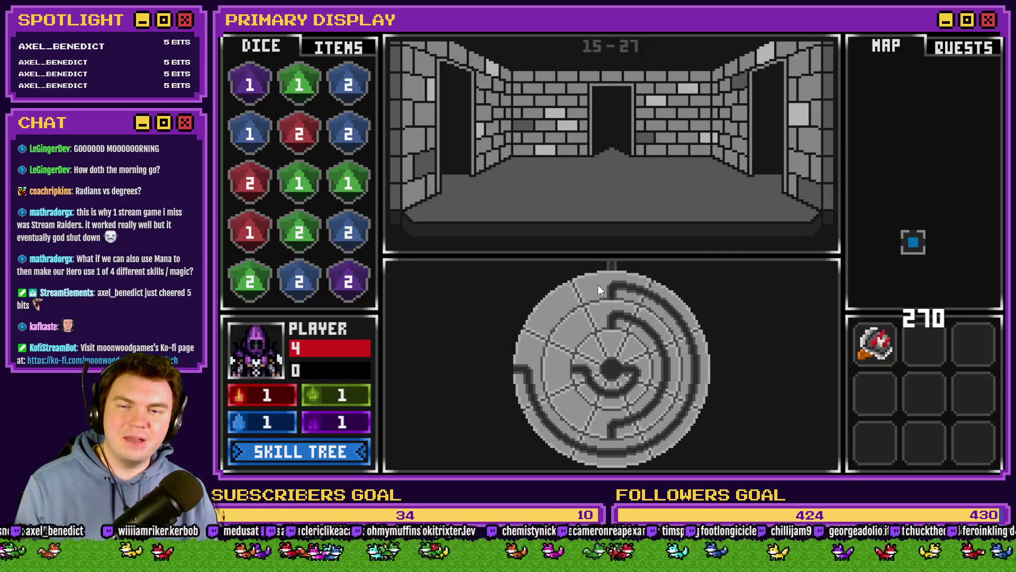
mouse_move(525, 376)
mouse_down()
mouse_move(601, 299)
mouse_move(631, 288)
mouse_move(614, 276)
mouse_move(682, 300)
mouse_move(701, 402)
mouse_move(700, 335)
mouse_move(696, 386)
mouse_move(696, 335)
mouse_move(697, 354)
mouse_move(687, 322)
mouse_move(662, 300)
mouse_move(595, 288)
mouse_move(562, 300)
mouse_move(622, 279)
mouse_move(664, 300)
mouse_move(583, 290)
mouse_move(550, 323)
mouse_move(693, 377)
mouse_move(630, 295)
mouse_move(592, 284)
mouse_move(649, 288)
mouse_move(600, 275)
mouse_move(569, 291)
mouse_move(635, 282)
mouse_move(591, 284)
mouse_up()
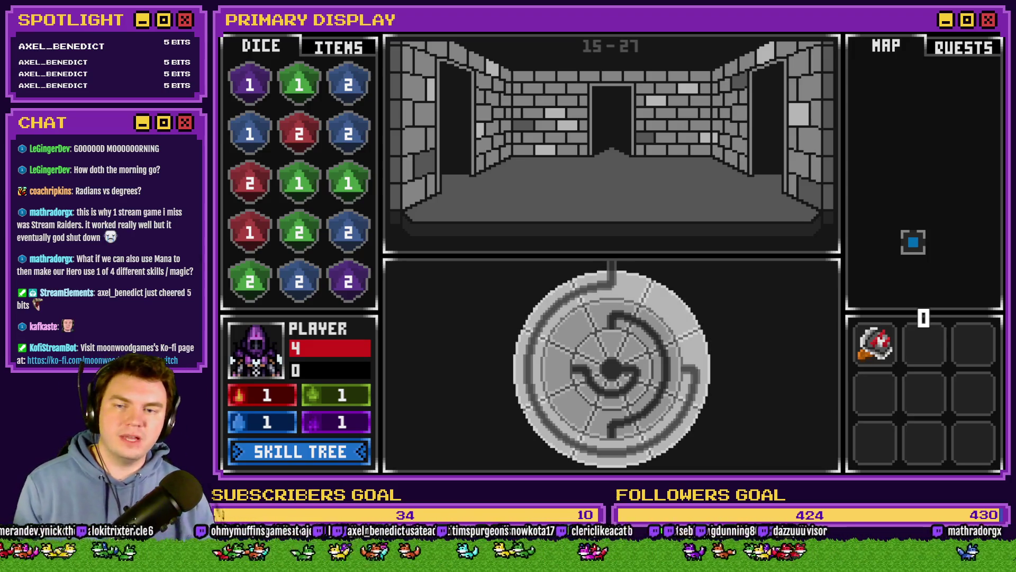
- Rotate the dial's outer and middle rings to check snapping, then exit back to the portalPuzzle editor
mouse_move(612, 278)
mouse_down()
mouse_move(645, 293)
mouse_move(610, 277)
mouse_move(583, 285)
mouse_move(627, 288)
mouse_move(582, 281)
mouse_move(646, 283)
mouse_move(634, 284)
mouse_move(665, 297)
mouse_move(594, 282)
mouse_move(663, 244)
mouse_up()
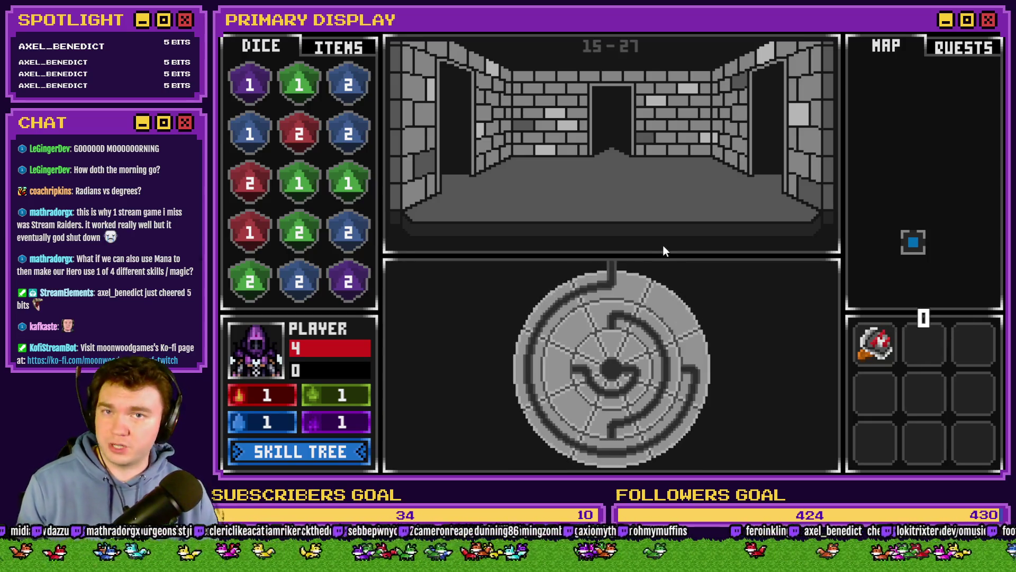
mouse_move(618, 320)
mouse_down()
mouse_move(599, 319)
mouse_move(629, 417)
mouse_move(645, 351)
mouse_move(608, 393)
mouse_move(646, 370)
mouse_move(608, 405)
mouse_move(627, 316)
mouse_move(637, 362)
mouse_move(596, 322)
mouse_move(612, 411)
mouse_move(604, 290)
mouse_move(644, 290)
mouse_move(580, 297)
mouse_move(602, 278)
mouse_move(656, 297)
mouse_move(624, 282)
mouse_move(687, 321)
mouse_move(706, 373)
mouse_move(691, 325)
mouse_move(698, 354)
mouse_move(612, 277)
mouse_move(571, 294)
mouse_move(637, 291)
mouse_move(696, 351)
mouse_move(654, 301)
mouse_move(607, 280)
mouse_move(573, 303)
mouse_move(622, 282)
mouse_move(652, 293)
mouse_move(574, 290)
mouse_move(605, 283)
mouse_move(683, 315)
mouse_up()
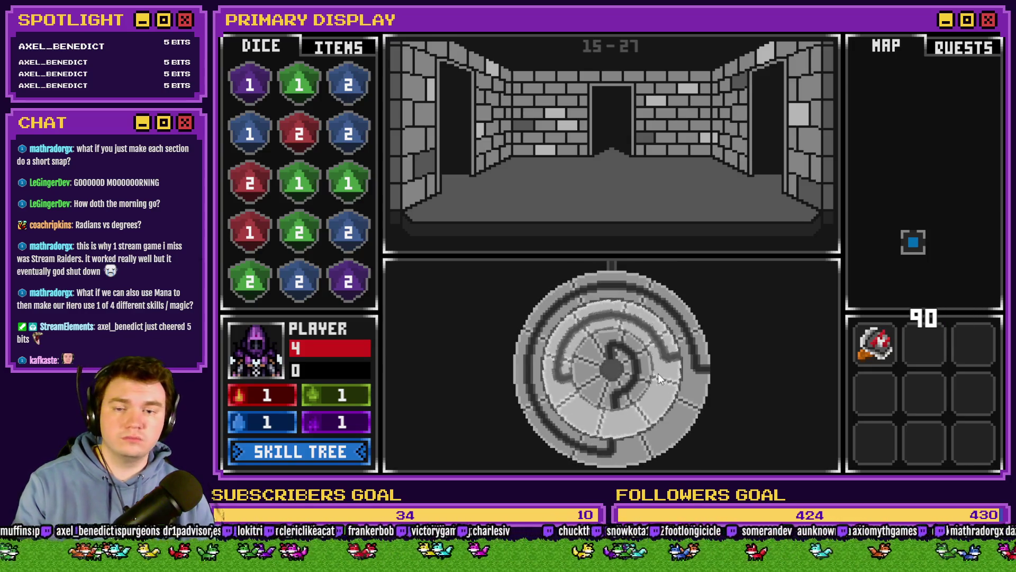
mouse_move(658, 374)
mouse_down()
mouse_move(575, 348)
mouse_move(640, 414)
mouse_move(566, 372)
mouse_move(585, 325)
mouse_move(688, 384)
mouse_move(605, 433)
mouse_move(678, 327)
mouse_move(657, 322)
mouse_move(626, 354)
mouse_move(615, 319)
mouse_move(580, 383)
mouse_move(575, 365)
mouse_move(637, 380)
mouse_move(642, 372)
mouse_up()
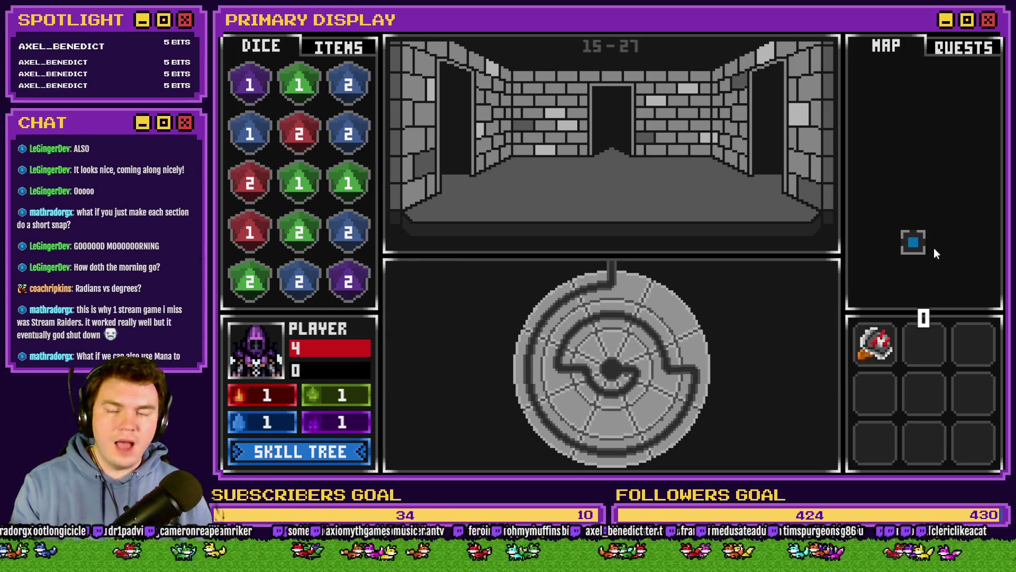
mouse_move(627, 284)
mouse_down()
mouse_move(660, 299)
mouse_move(595, 287)
mouse_move(576, 297)
mouse_move(610, 278)
mouse_move(668, 304)
mouse_move(633, 287)
mouse_move(663, 302)
mouse_move(639, 290)
mouse_move(567, 284)
mouse_move(556, 316)
mouse_move(566, 303)
mouse_move(630, 299)
mouse_move(665, 314)
mouse_move(615, 274)
mouse_move(679, 303)
mouse_up()
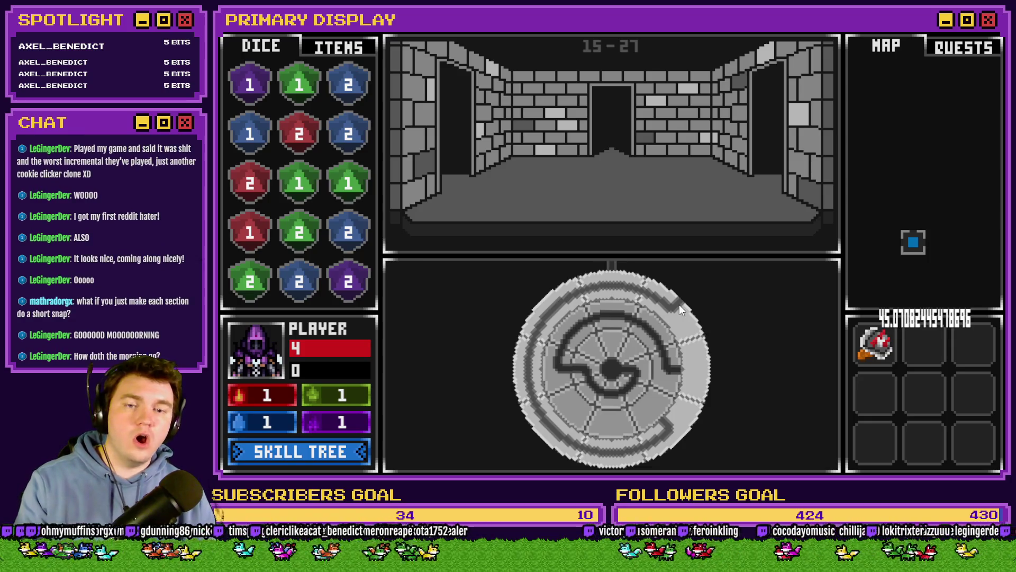
mouse_move(679, 303)
mouse_down()
mouse_move(699, 388)
mouse_move(691, 452)
mouse_up()
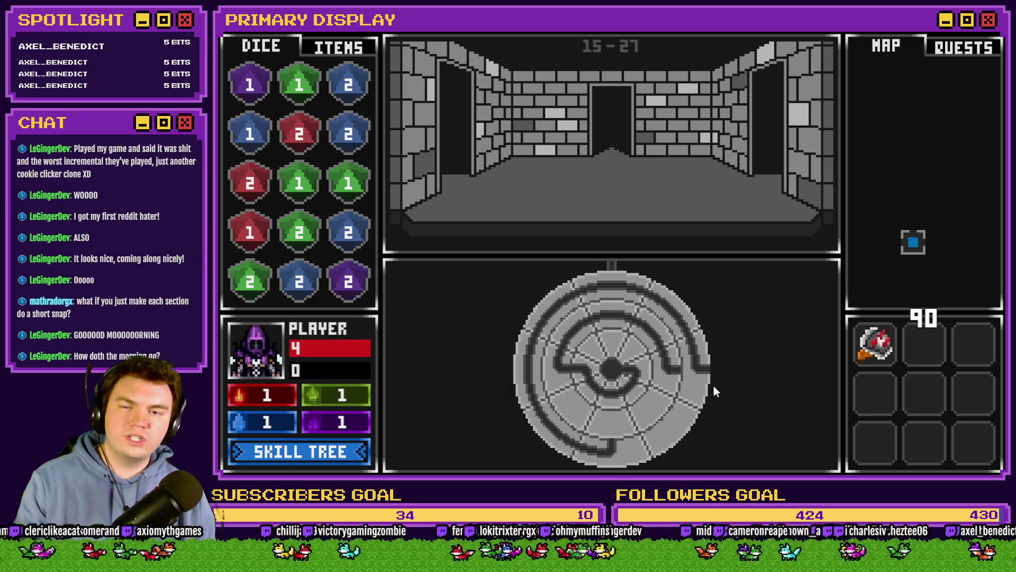
mouse_move(706, 371)
mouse_down()
mouse_move(694, 326)
mouse_move(700, 350)
mouse_move(662, 289)
mouse_move(595, 285)
mouse_move(565, 297)
mouse_move(608, 278)
mouse_move(662, 305)
mouse_move(627, 283)
mouse_move(576, 300)
mouse_move(604, 281)
mouse_move(650, 291)
mouse_move(631, 281)
mouse_move(584, 285)
mouse_up()
key(alt+F4)
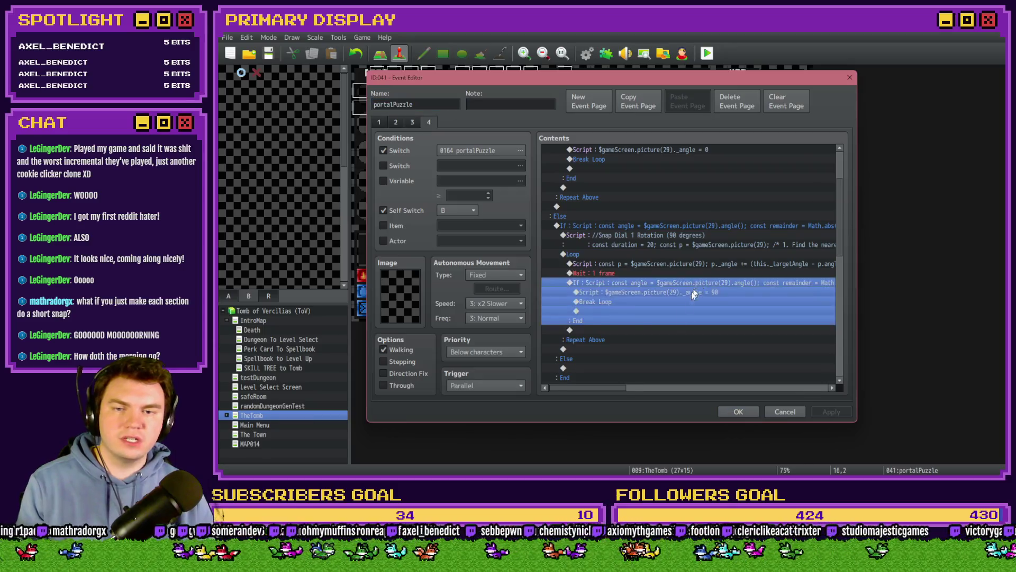
- Rewrite the copied branch's script as (angle % 359) with remainder < 91 || remainder > 89
double_click(669, 335)
click(712, 309)
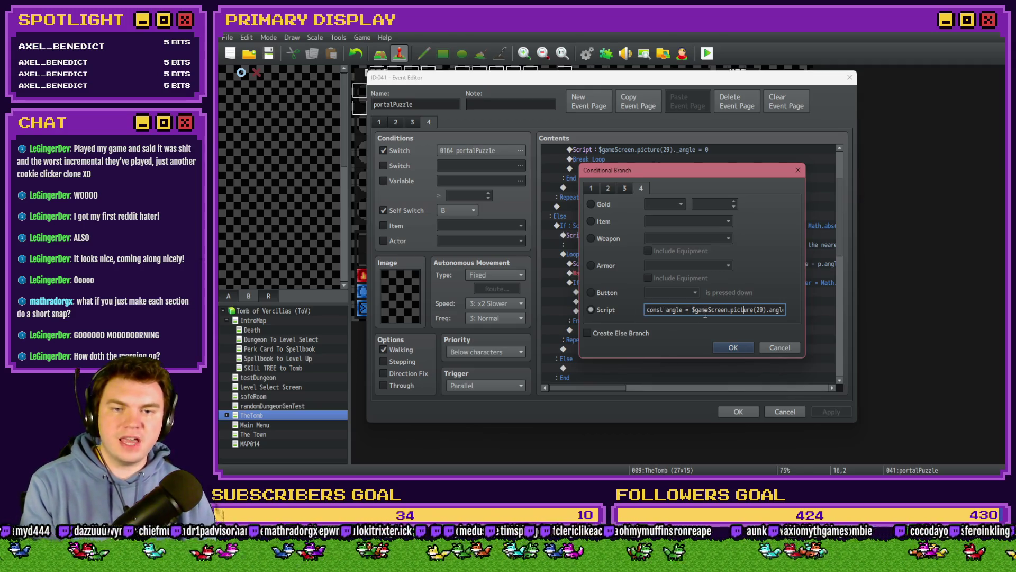
key(End)
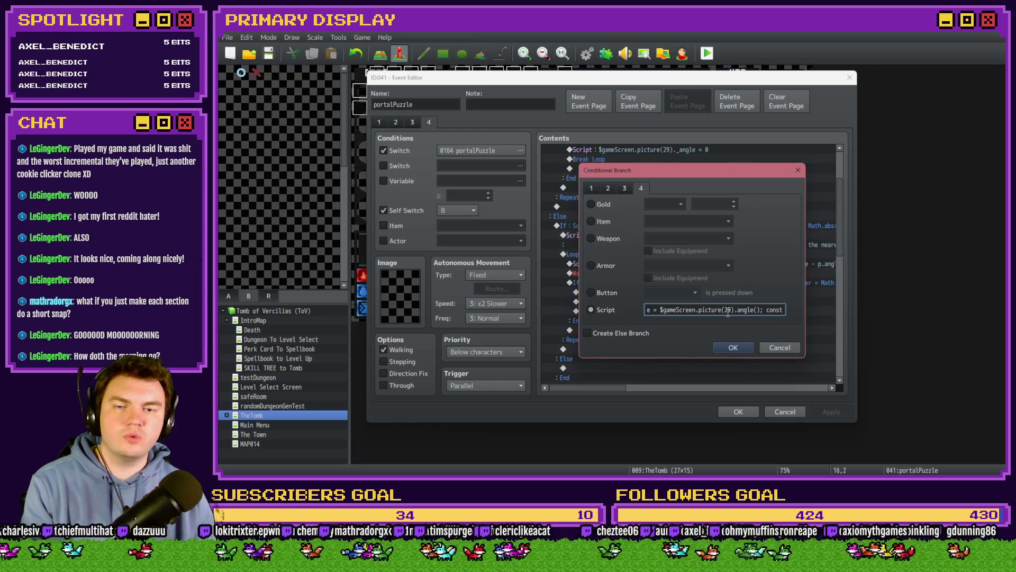
text(remainder = Math.abs)
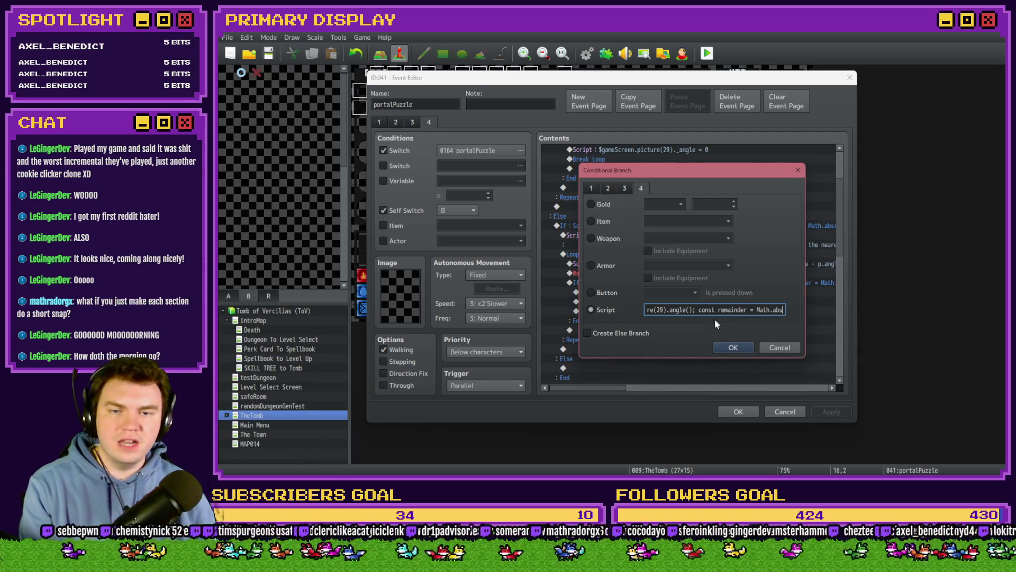
text((angle % 359); remainder < 9)
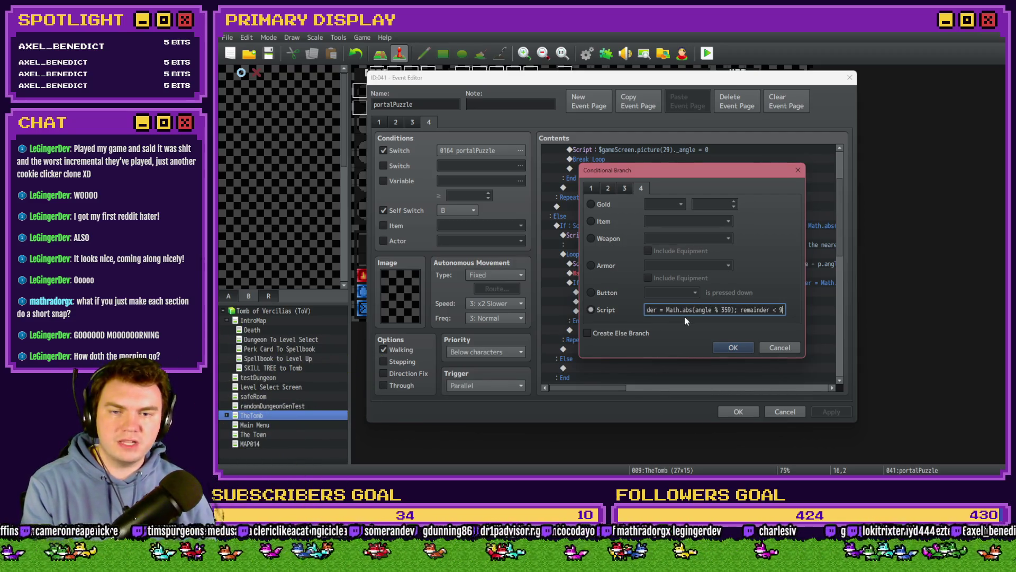
text(1 ||)
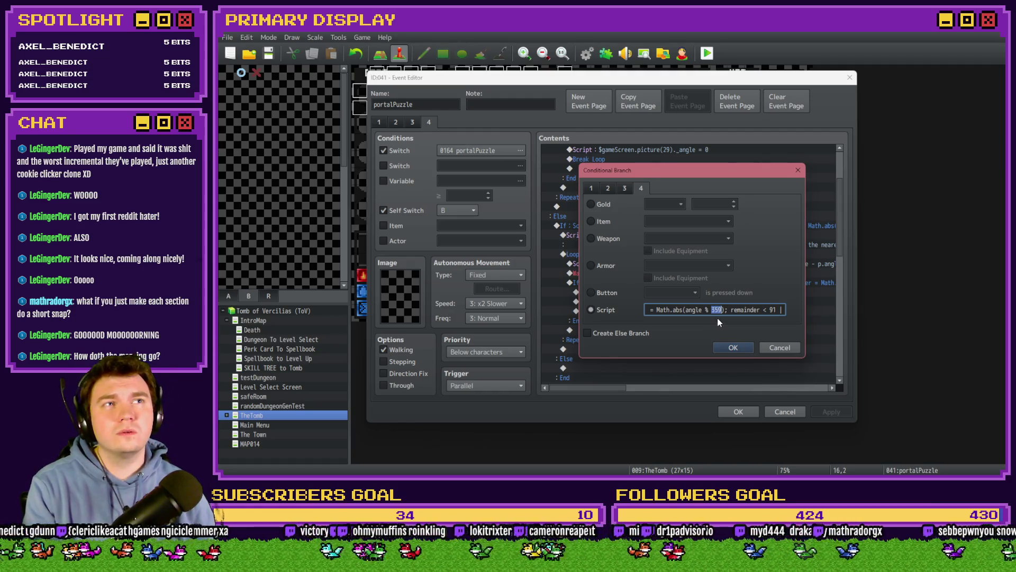
text(remainder > 89)
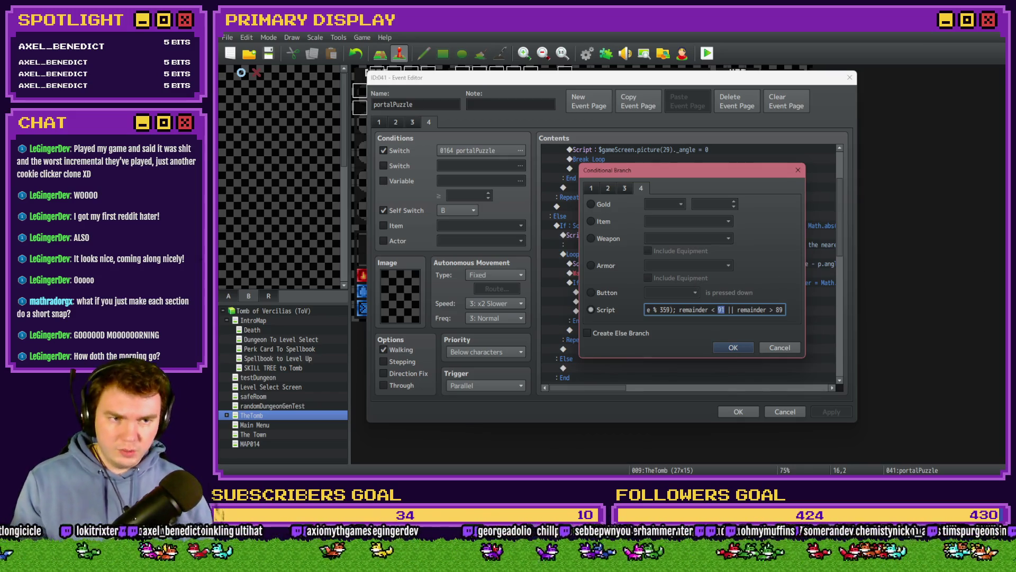
key(alt+Tab)
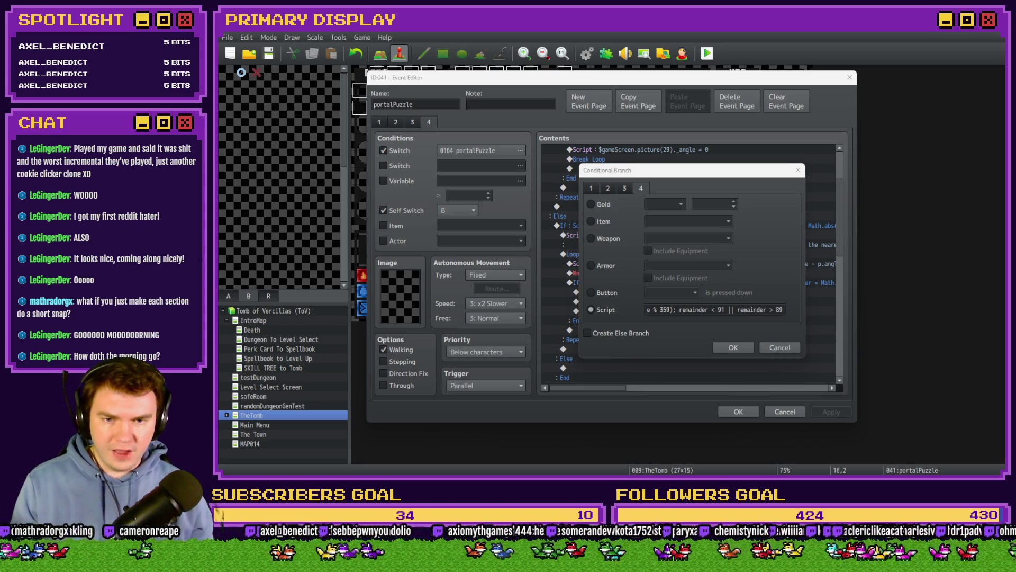
- Change the bounds to remainder < 46 || remainder > 134, confirm, and close the event editor
click(719, 311)
text(46)
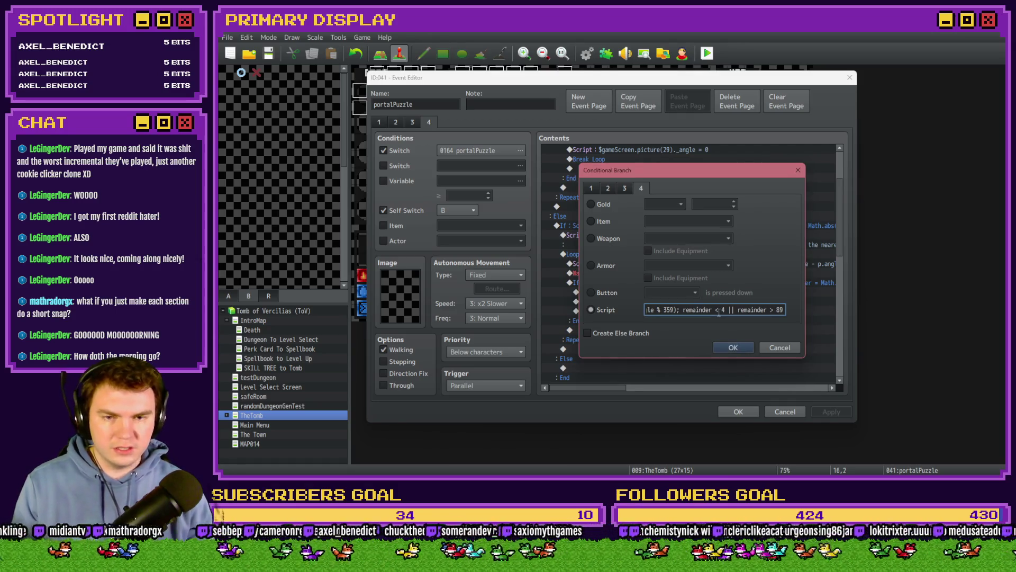
text(9)
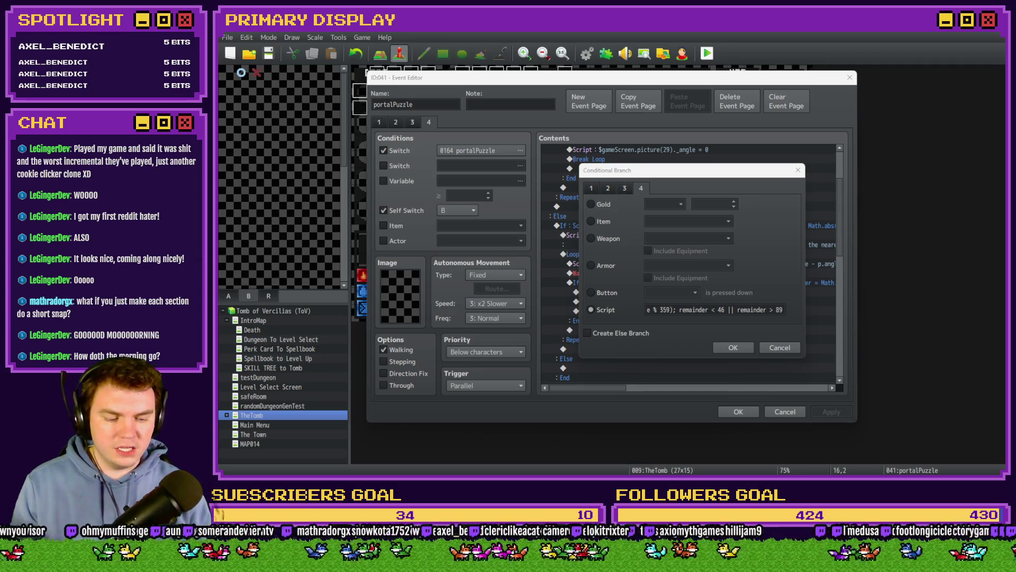
double_click(779, 310)
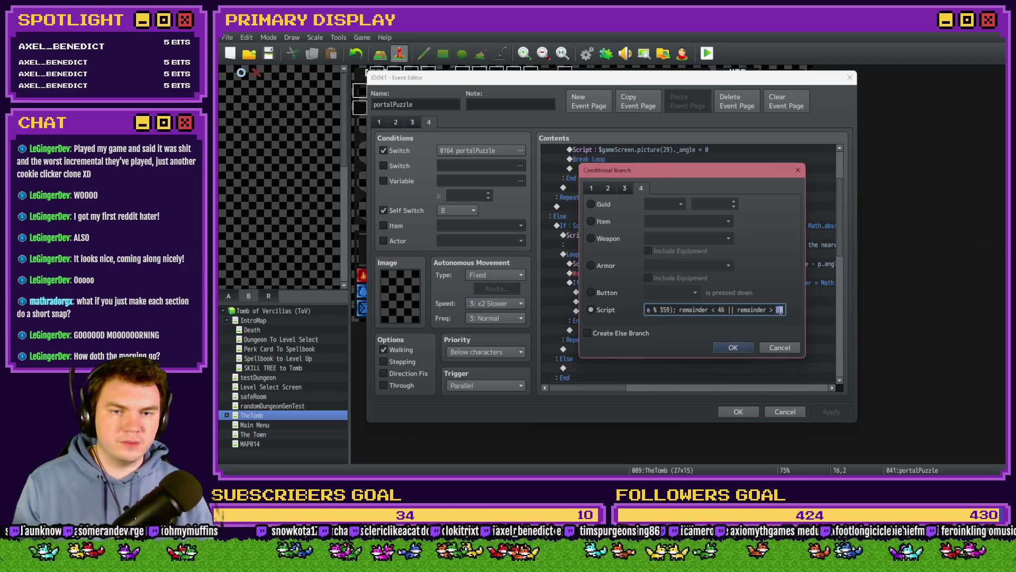
text(134)
click(741, 347)
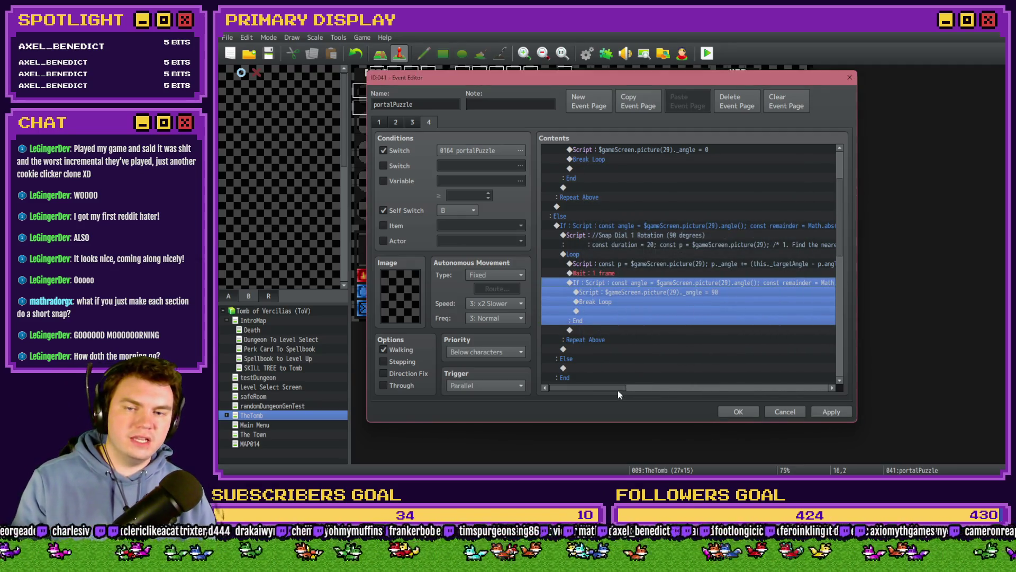
mouse_move(617, 389)
mouse_down()
mouse_move(706, 386)
mouse_move(584, 383)
mouse_up()
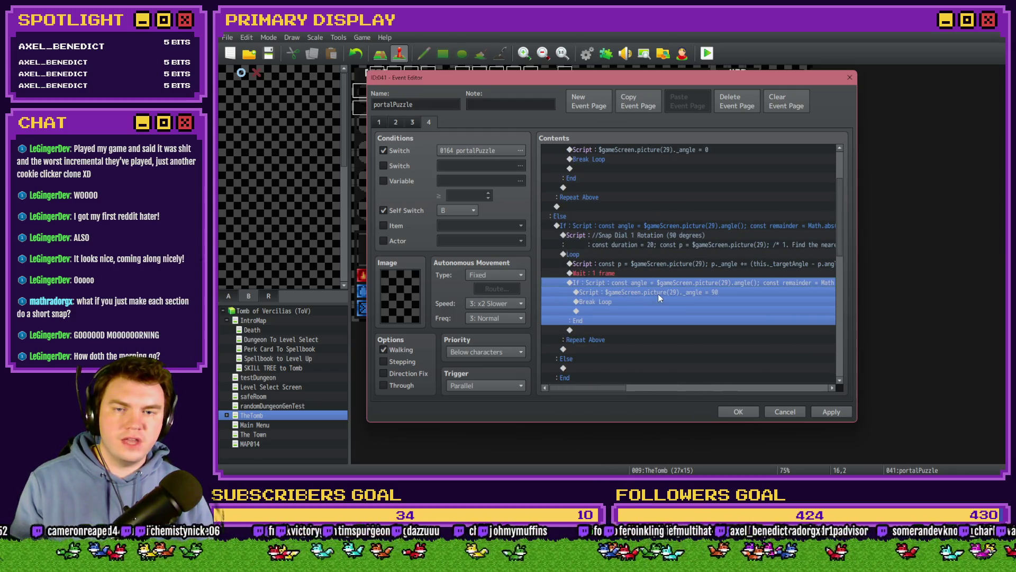
click(739, 411)
key(alt+F4)
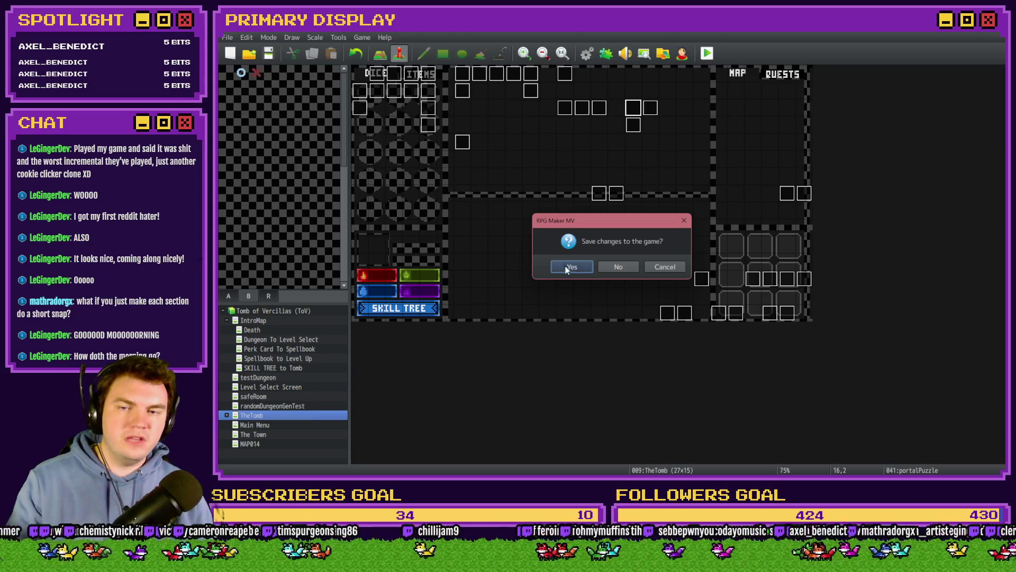
- Save, pick the first perk card, turn on PORTALPUZZLE switch 0164, and spin the dial to test snapping
click(566, 266)
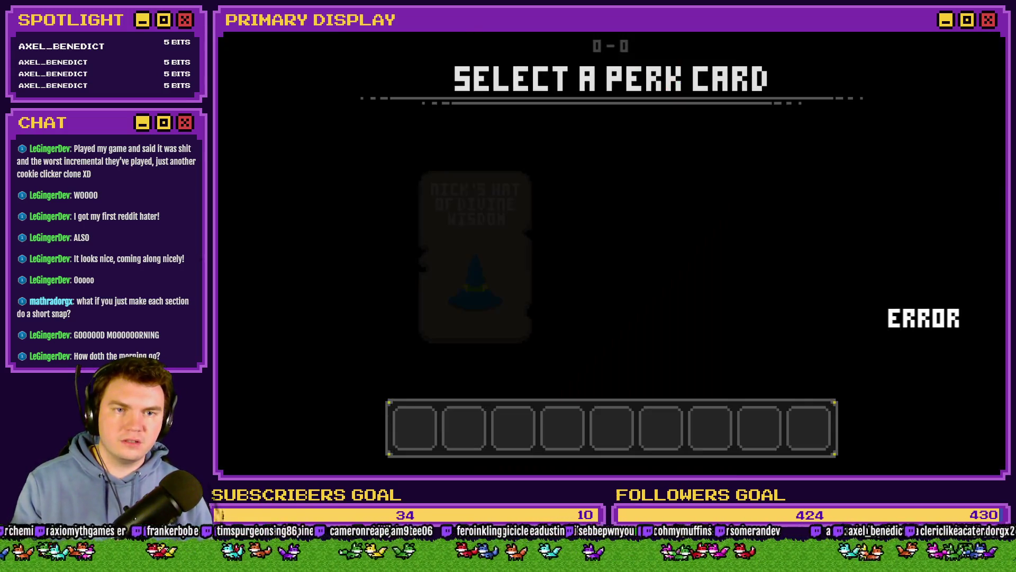
click(494, 199)
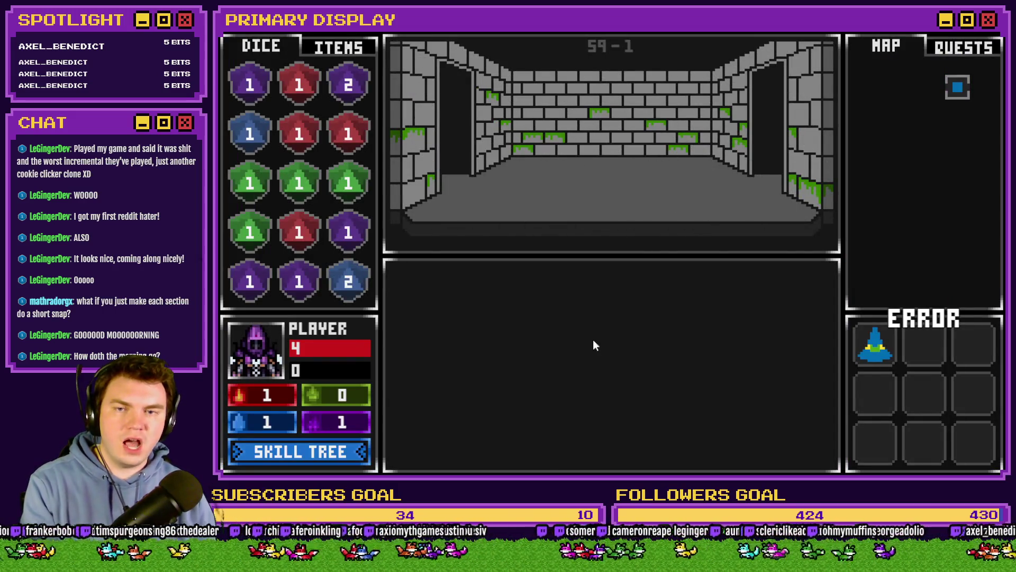
key(grave)
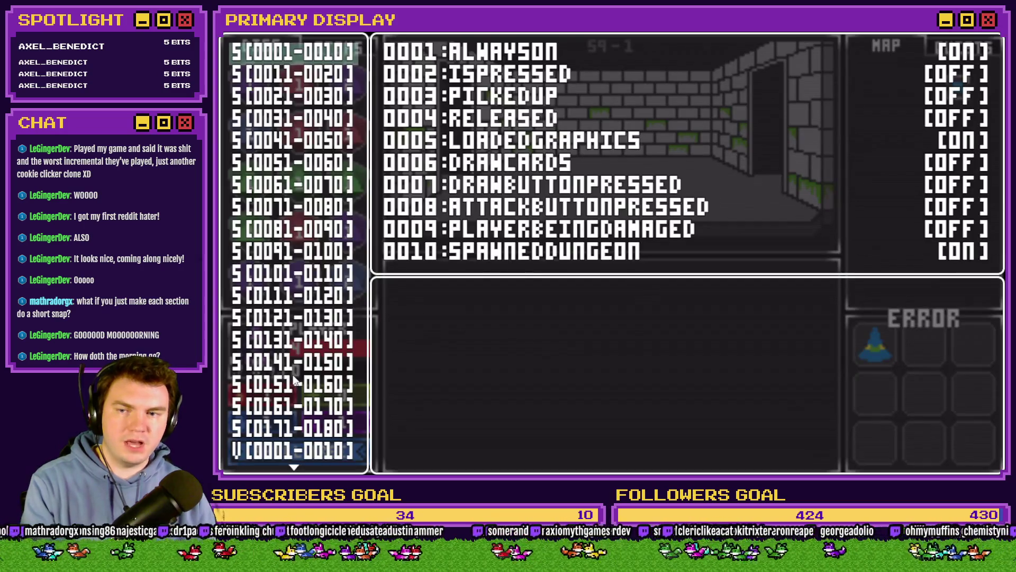
click(291, 397)
key(Down)
key(Down)
key(Down)
key(Return)
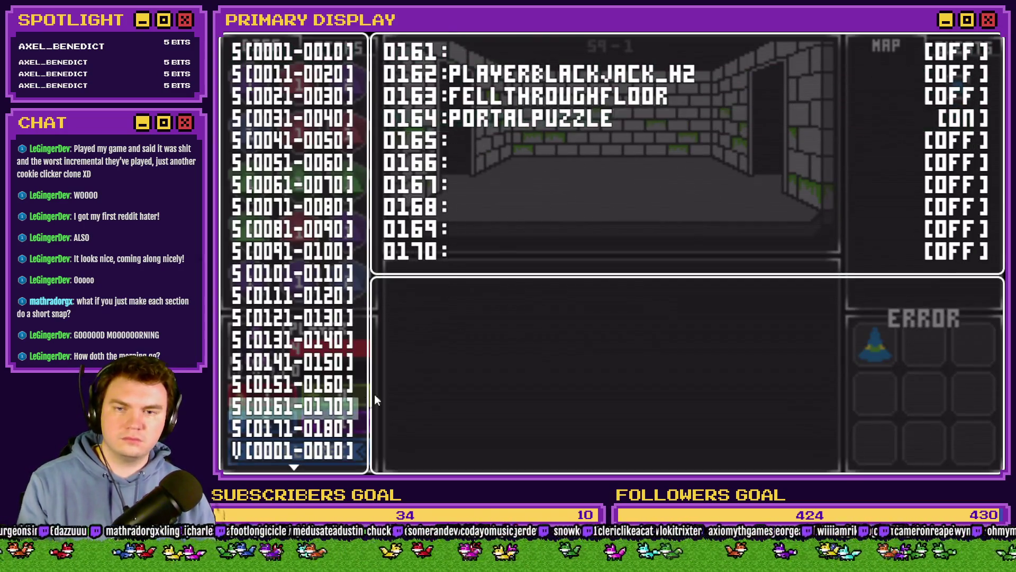
key(grave)
mouse_move(583, 310)
mouse_down()
mouse_move(609, 283)
mouse_move(650, 290)
mouse_move(703, 365)
mouse_up()
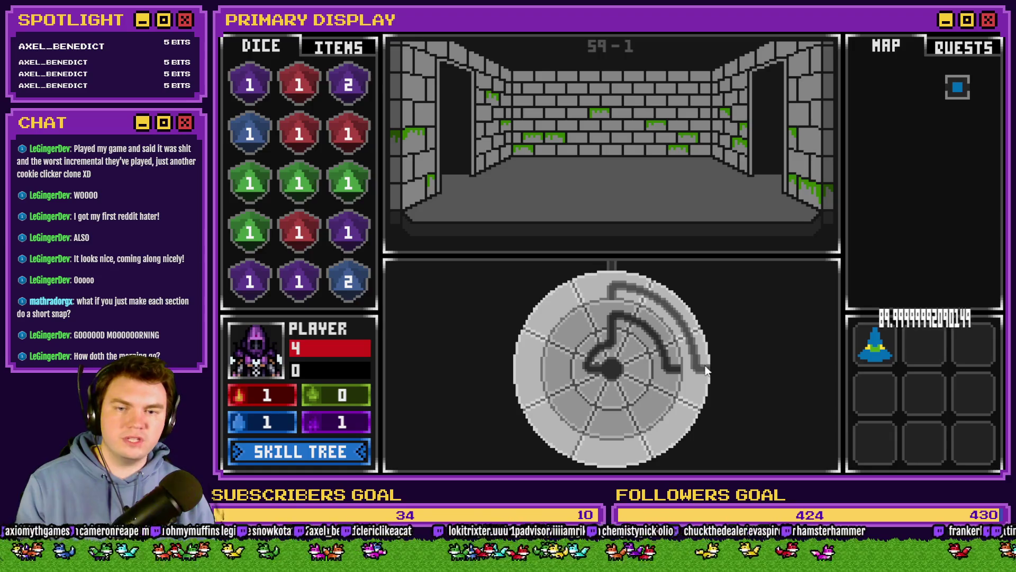
click(988, 33)
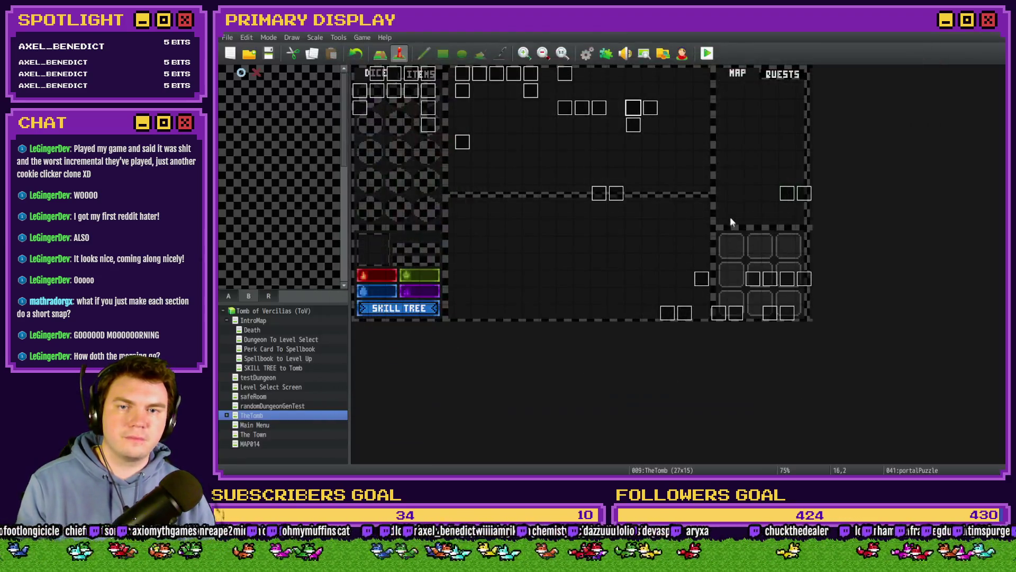
- Open page 4 of the portalPuzzle event and the copied snap branch's condition
double_click(633, 112)
click(429, 122)
scroll(704, 297, down, 10)
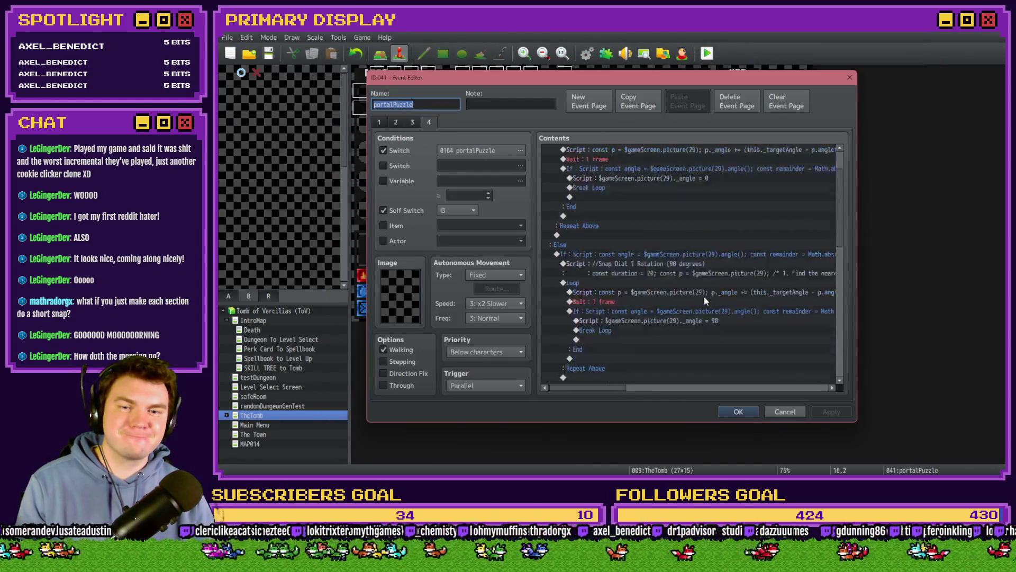
click(744, 197)
double_click(745, 197)
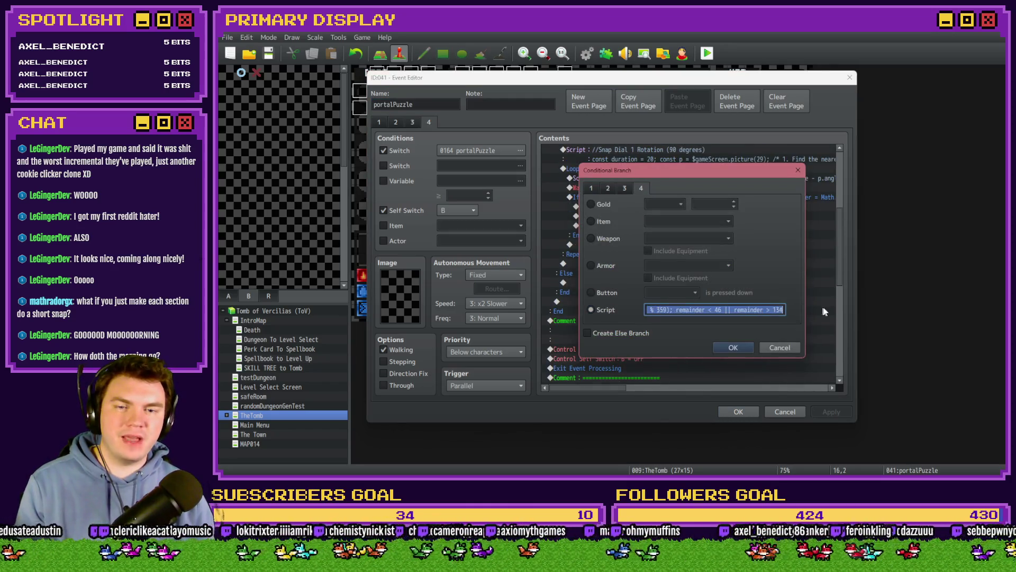
- Change the condition to remainder < 44 || remainder > 136, then save and launch a playtest
click(720, 311)
key(BackSpace)
text(4)
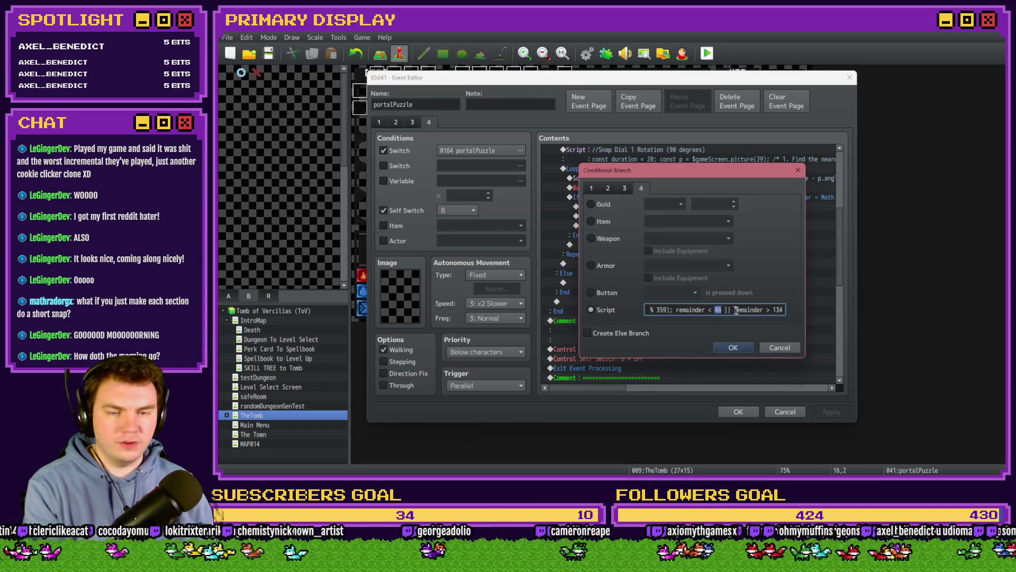
drag(760, 310, 805, 316)
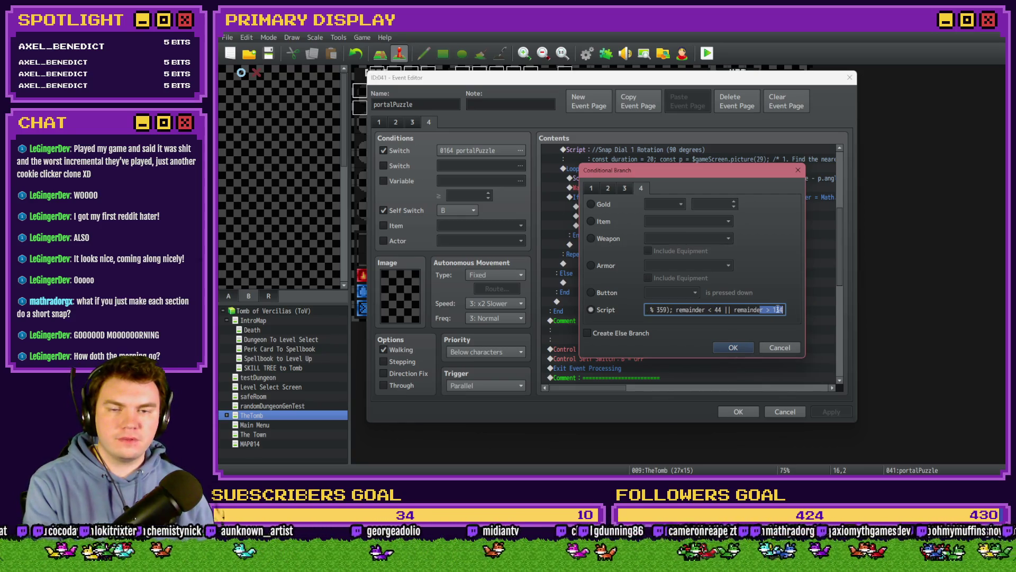
double_click(777, 309)
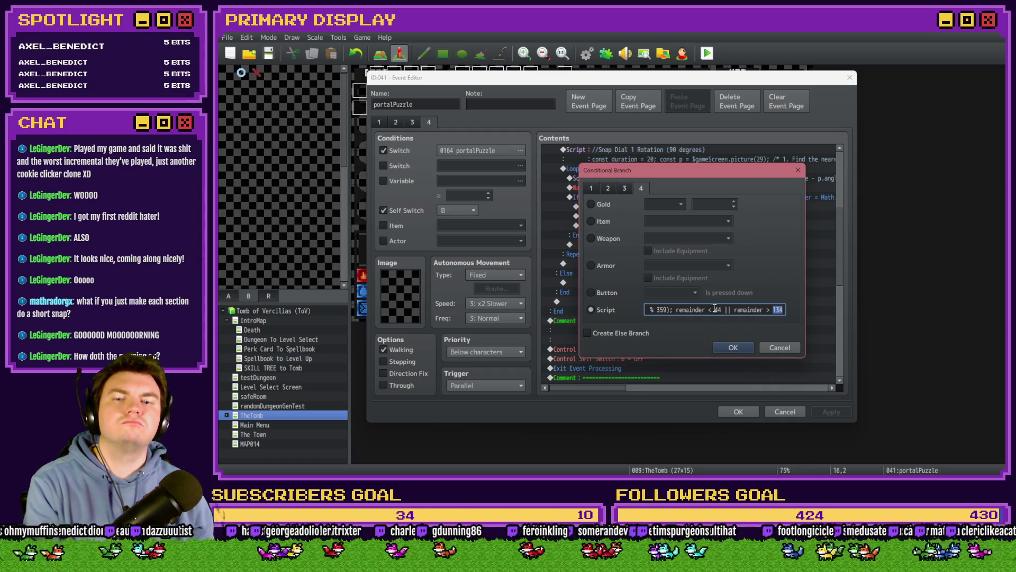
text(136)
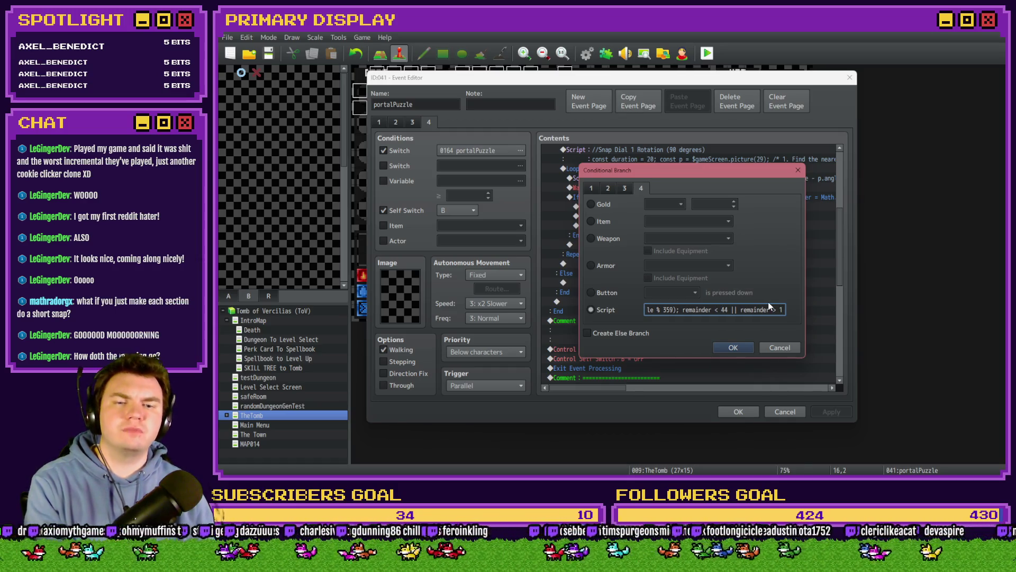
click(735, 352)
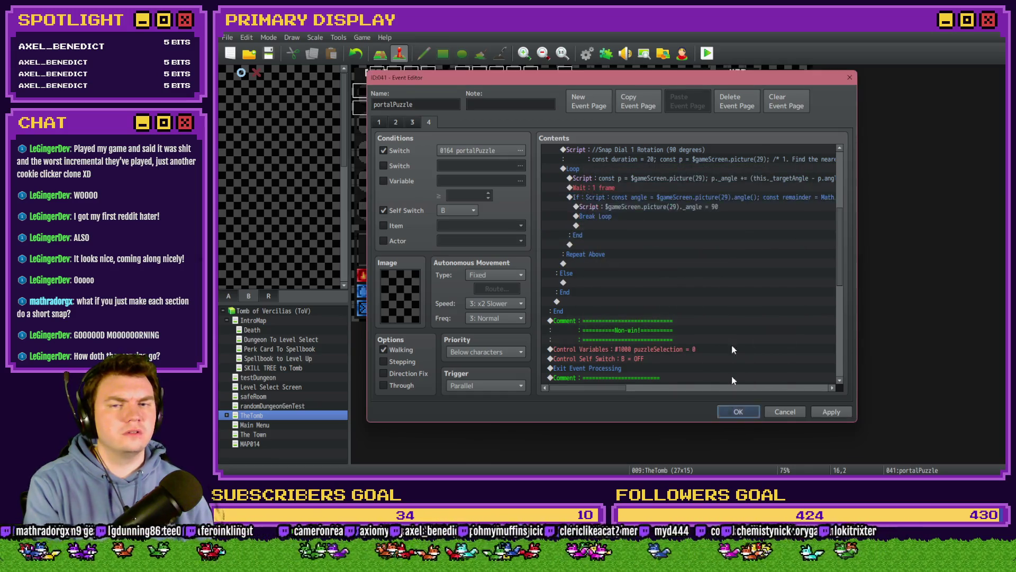
click(730, 408)
key(alt+F4)
click(576, 269)
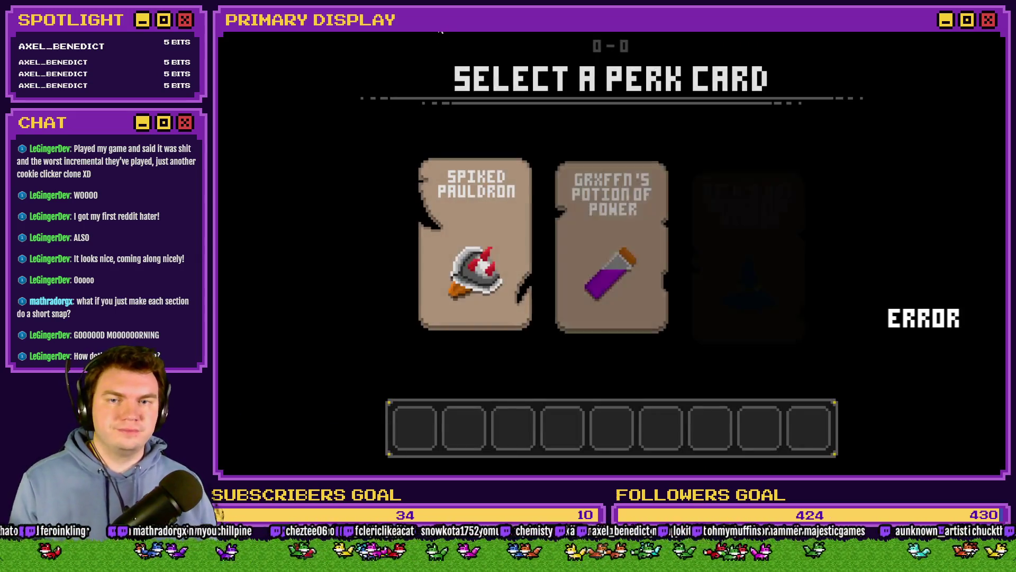
- Pick the Spiked Pauldron perk, turn on switch 0164 PORTALPUZZLE, and rotate a dial ring
click(512, 181)
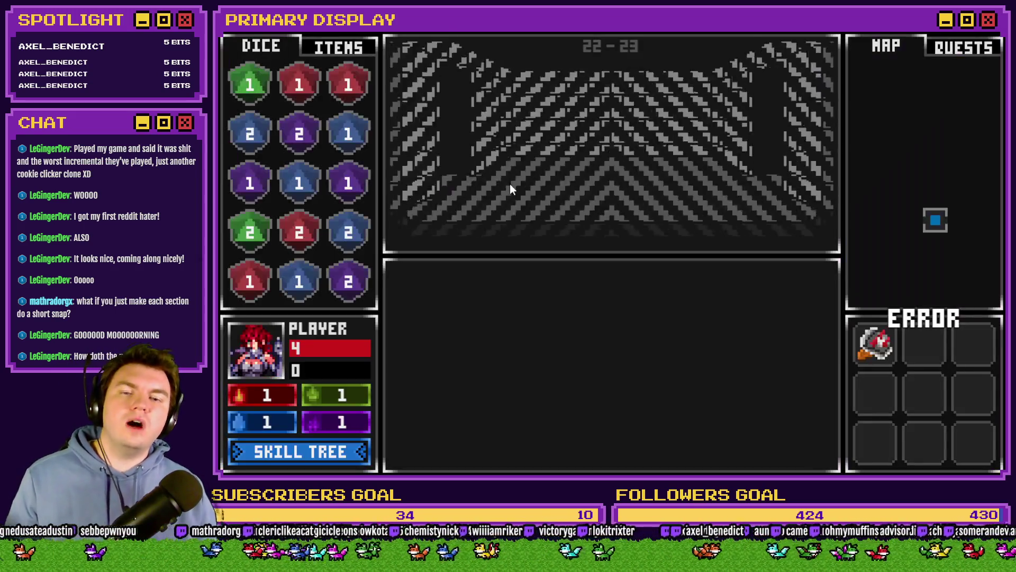
key(F9)
double_click(297, 407)
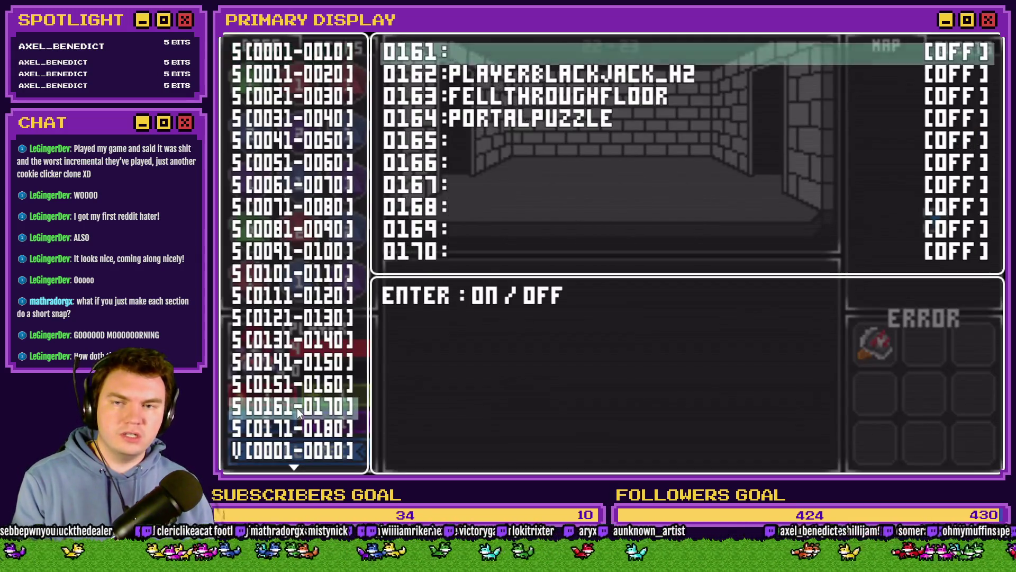
key(Down)
key(Down)
key(Down)
key(Return)
key(Escape)
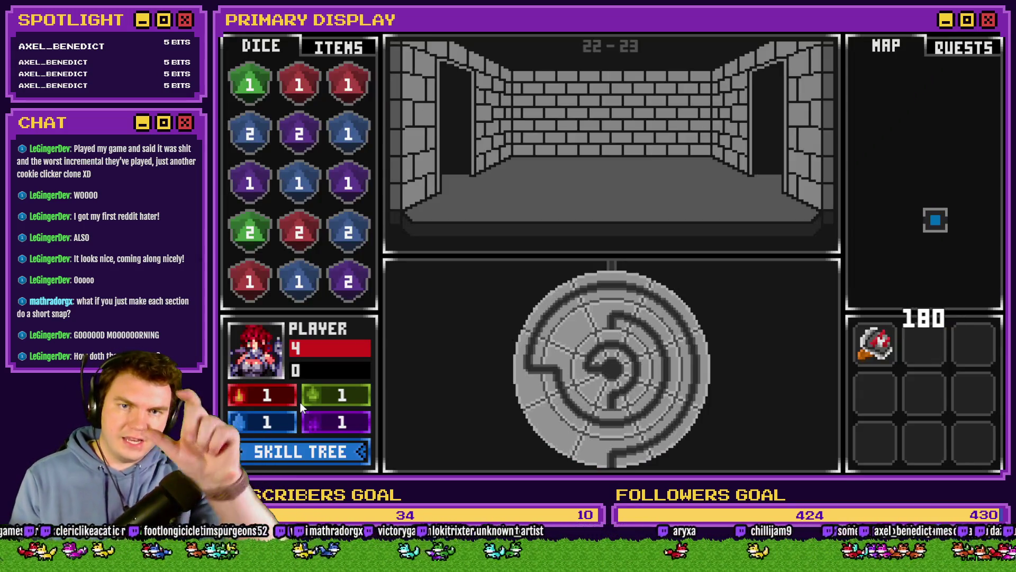
mouse_move(627, 346)
mouse_down()
mouse_move(620, 456)
mouse_move(675, 357)
mouse_move(653, 298)
mouse_move(615, 274)
mouse_move(592, 283)
mouse_move(677, 423)
mouse_move(635, 455)
mouse_move(705, 339)
mouse_move(699, 374)
mouse_up()
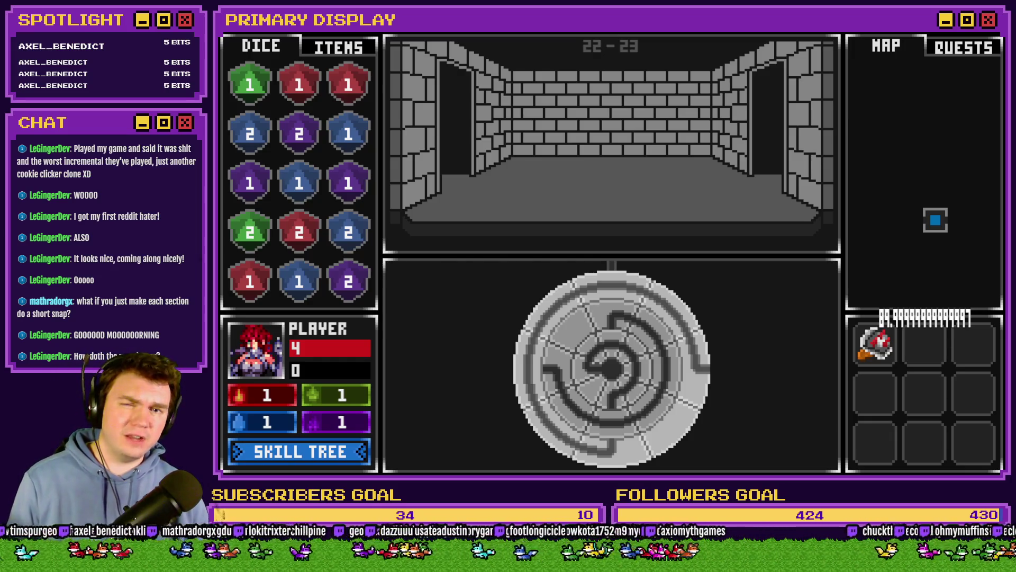
- Close the game, run a quick second playtest, then reopen the portalPuzzle event
key(alt+F4)
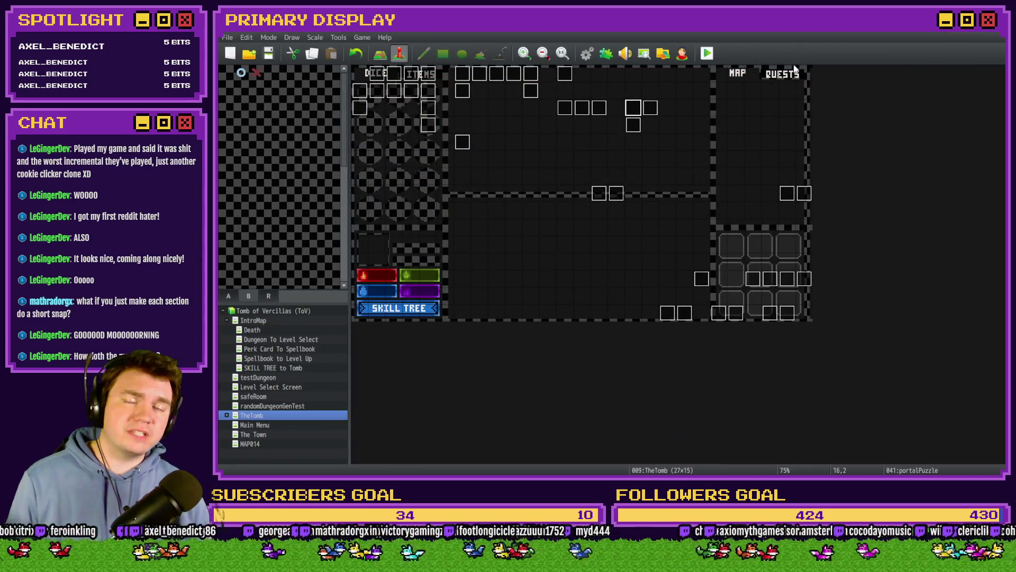
click(709, 54)
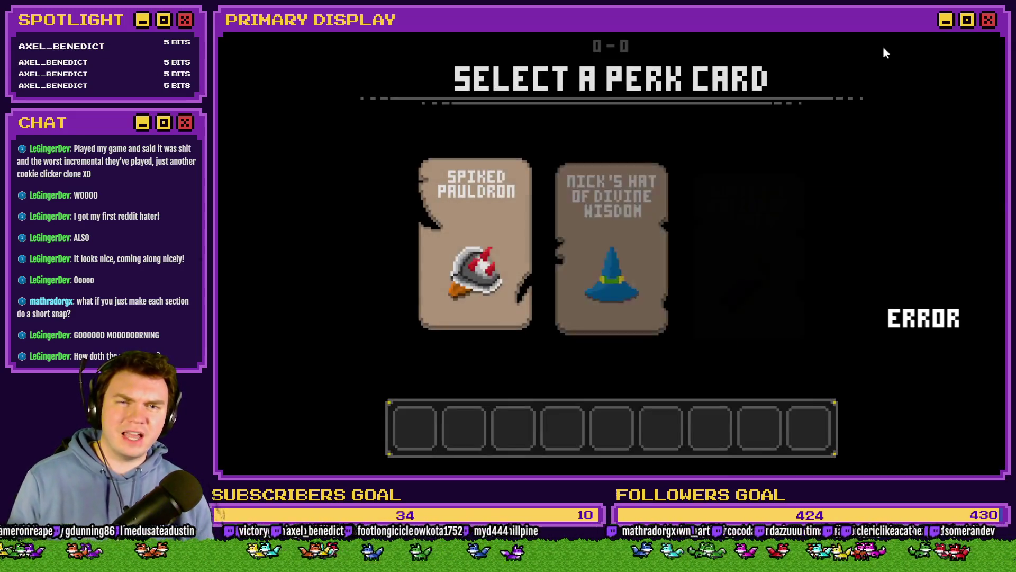
key(alt+F4)
double_click(630, 117)
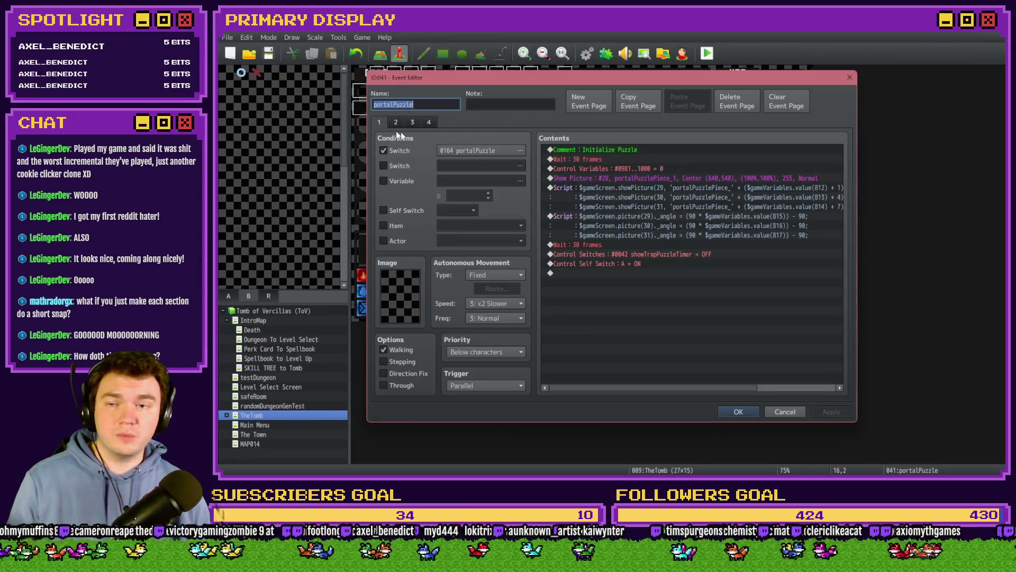
- Show page 4 of portalPuzzle and select the If block inside the snap loop
click(429, 123)
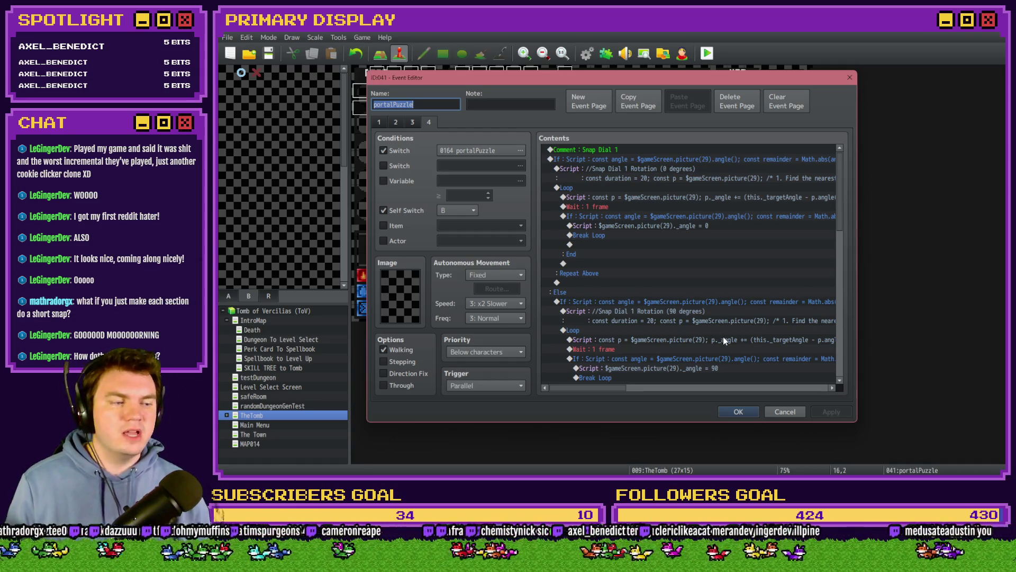
scroll(719, 333, down, 5)
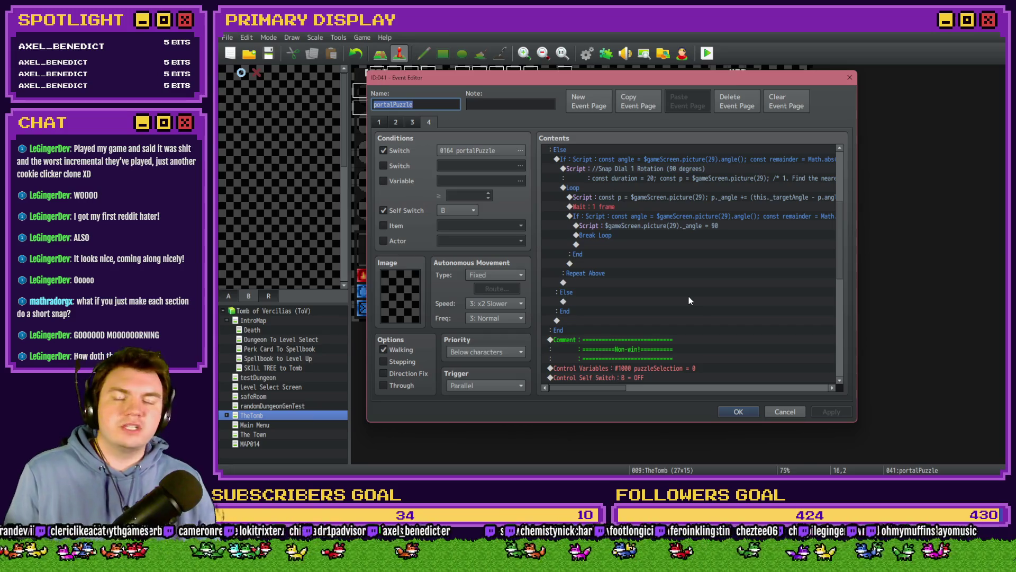
click(674, 234)
click(683, 216)
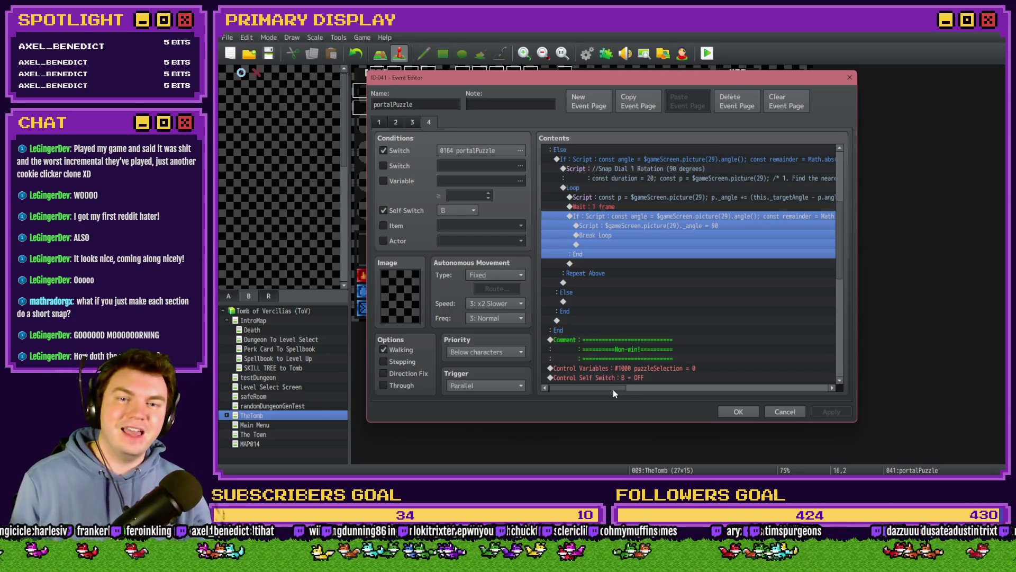
mouse_move(613, 391)
mouse_down()
mouse_move(837, 393)
mouse_move(665, 401)
mouse_move(602, 372)
mouse_up()
scroll(655, 339, up, 2)
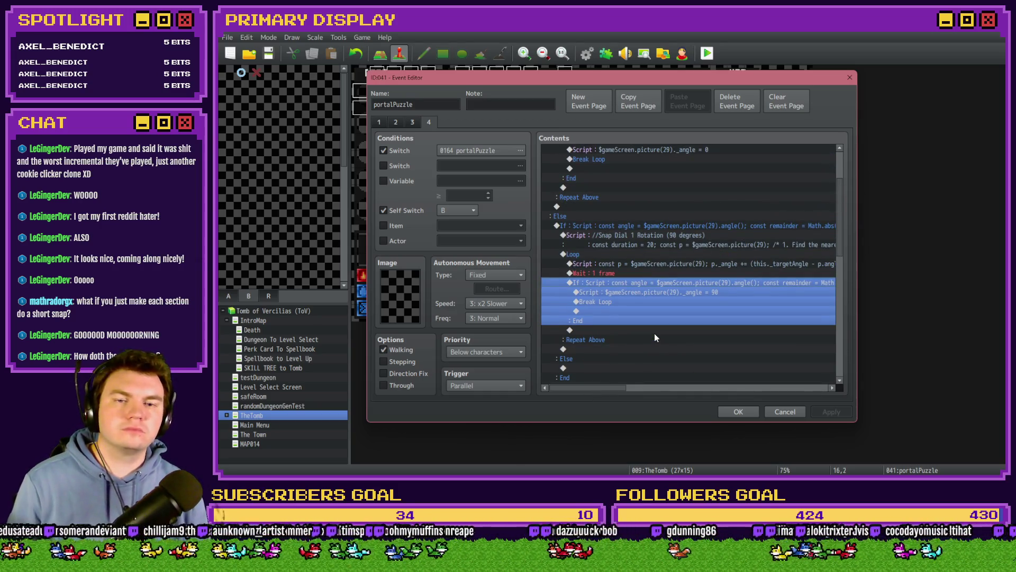
scroll(654, 332, up, 3)
click(666, 339)
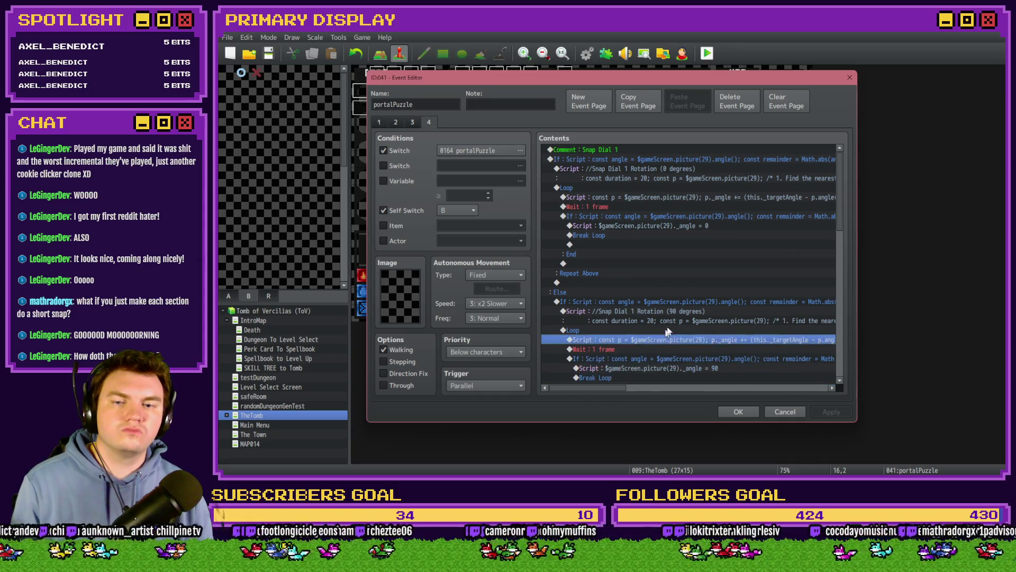
click(677, 312)
click(675, 330)
click(685, 313)
click(694, 301)
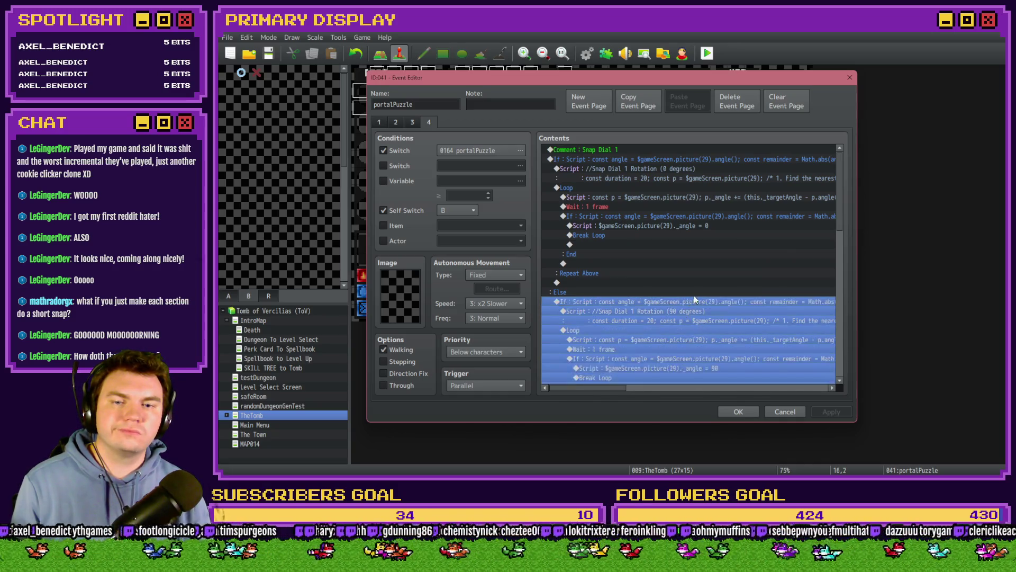
click(685, 317)
click(683, 331)
click(687, 351)
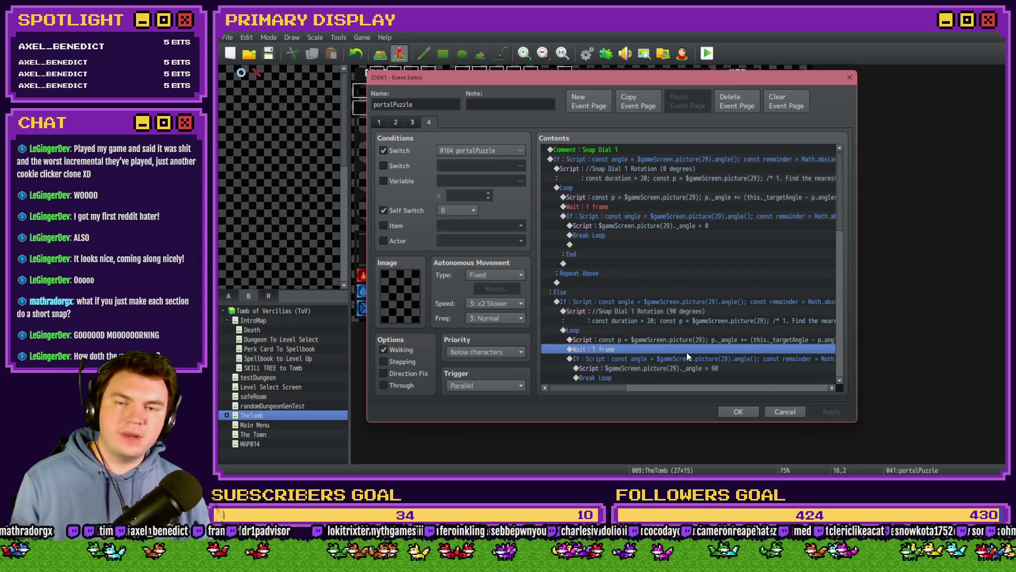
scroll(687, 351, down, 3)
scroll(687, 354, down, 1)
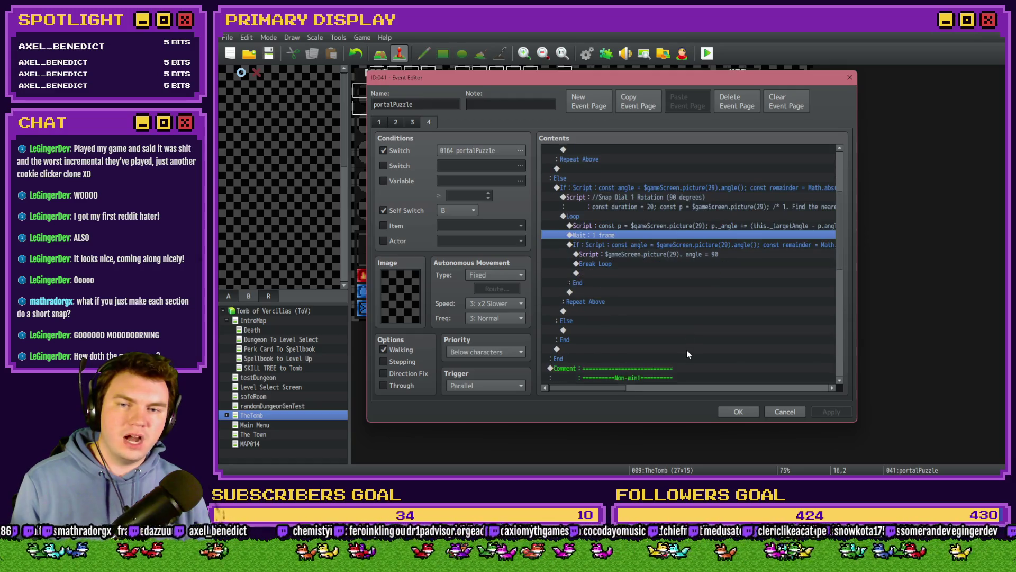
scroll(587, 386, right, 3)
scroll(587, 388, left, 3)
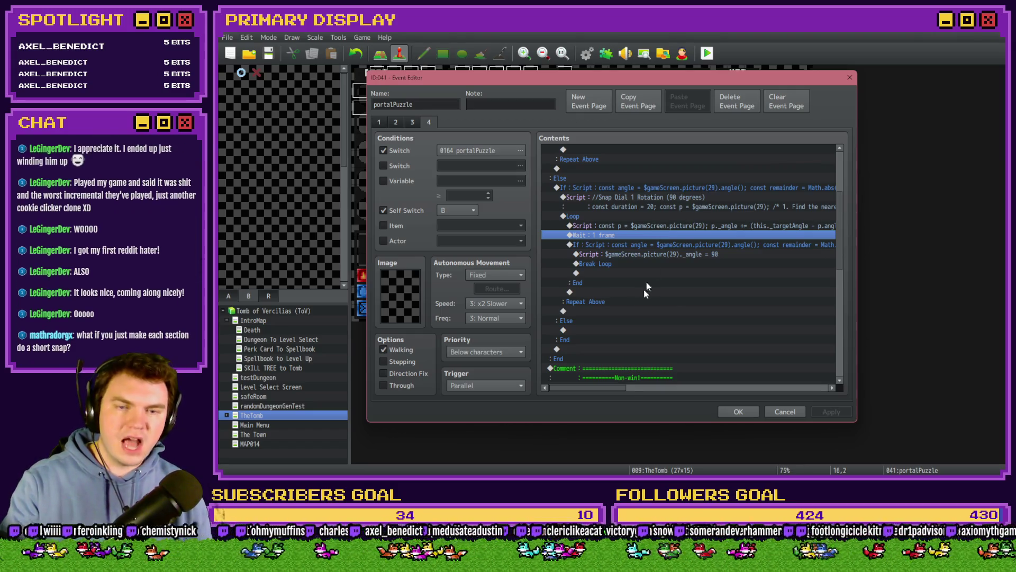
scroll(644, 303, up, 4)
scroll(645, 303, down, 2)
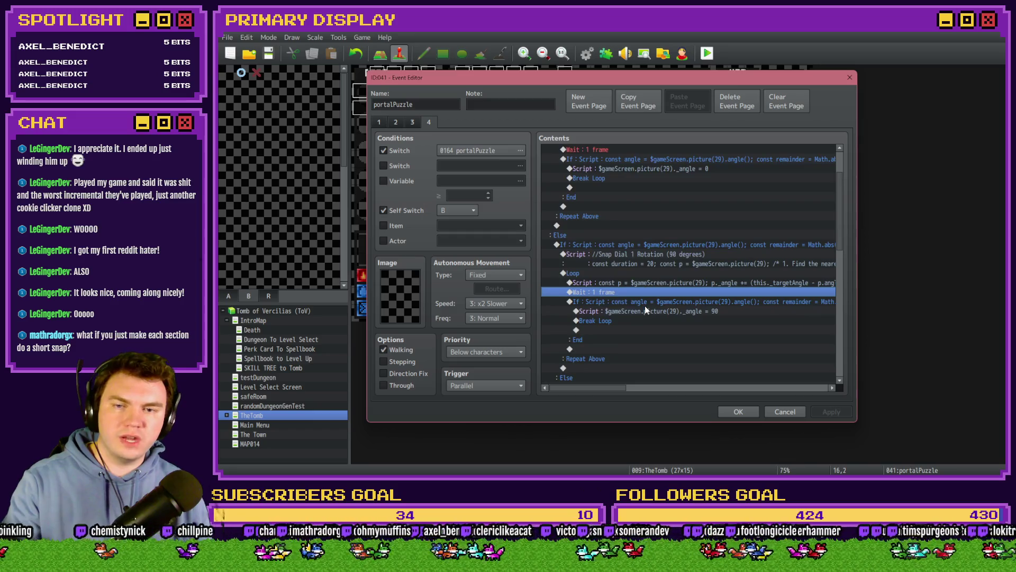
scroll(644, 306, up, 2)
scroll(644, 304, down, 2)
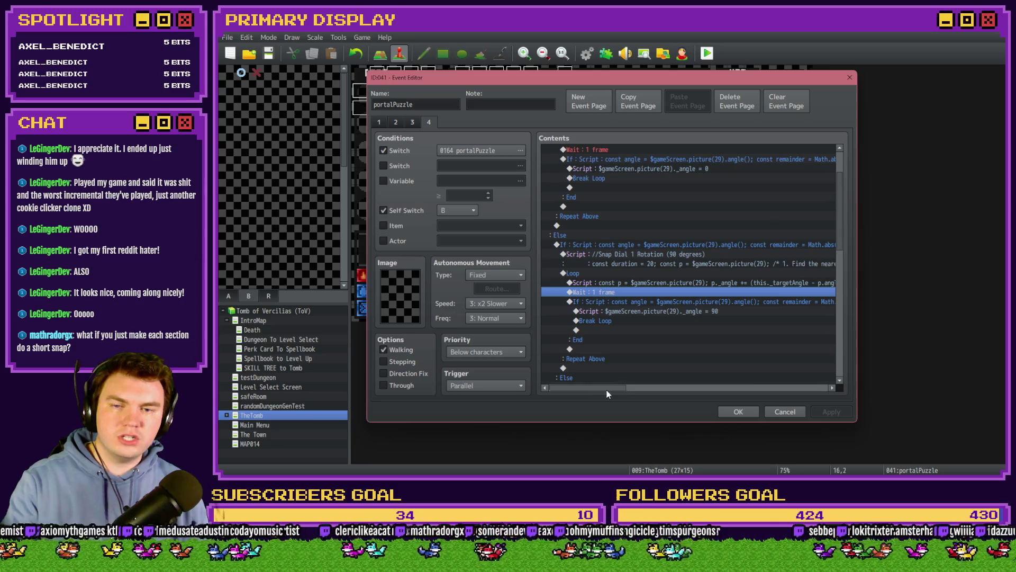
- Inspect the targetAngle script line for picture 29 and close it unchanged
drag(604, 390, 667, 392)
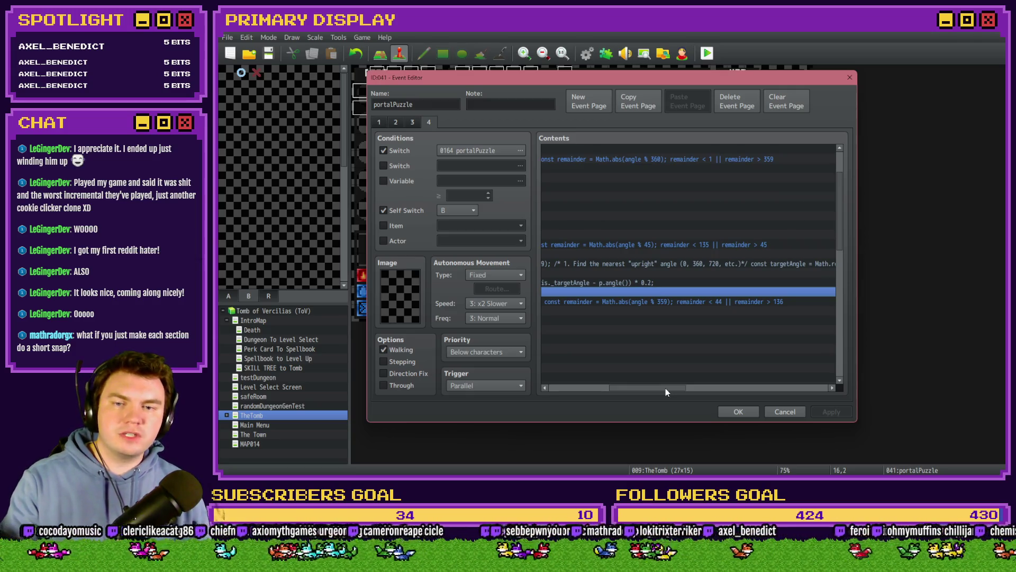
drag(666, 388, 705, 389)
scroll(710, 387, right, 3)
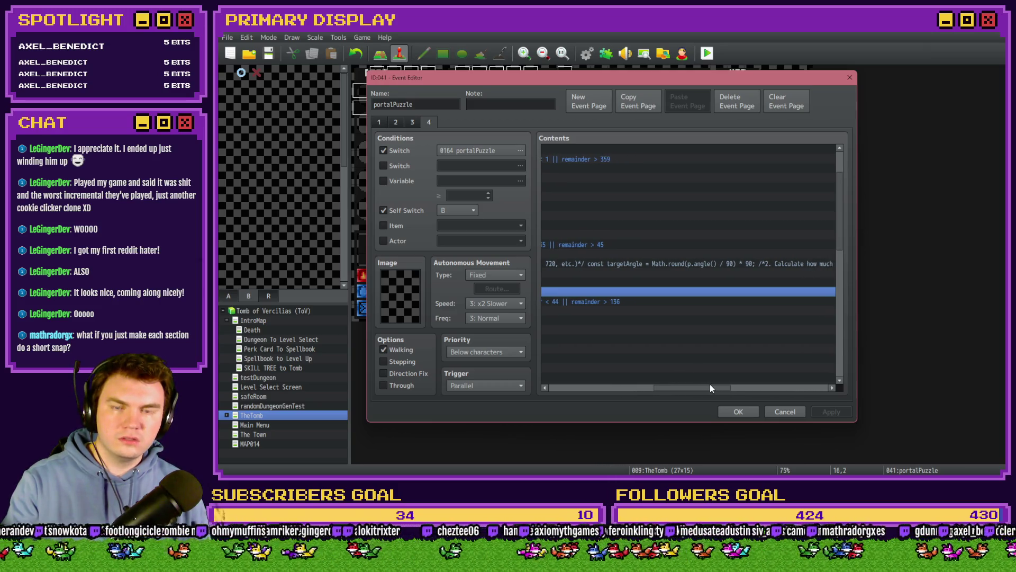
click(736, 259)
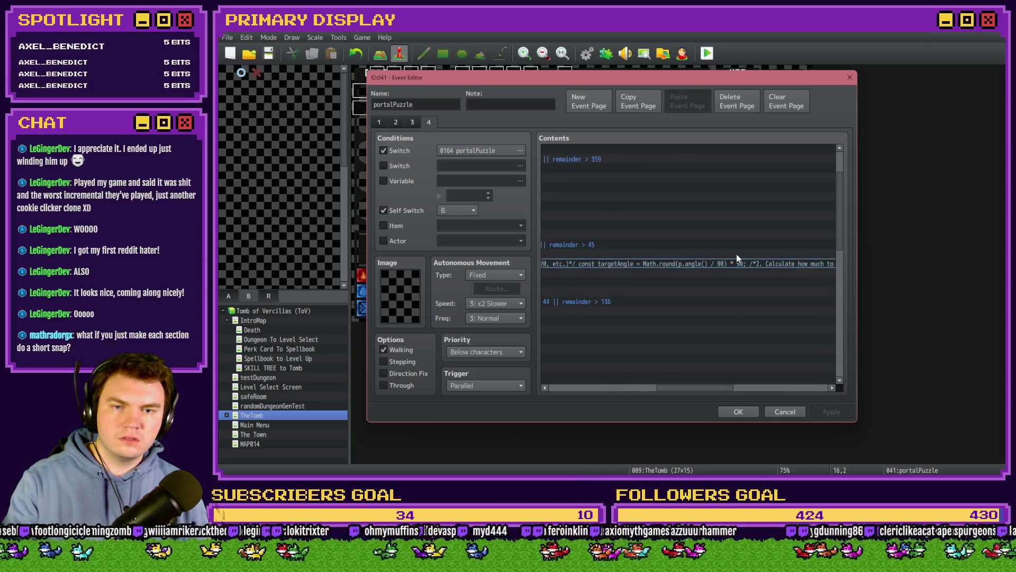
double_click(736, 259)
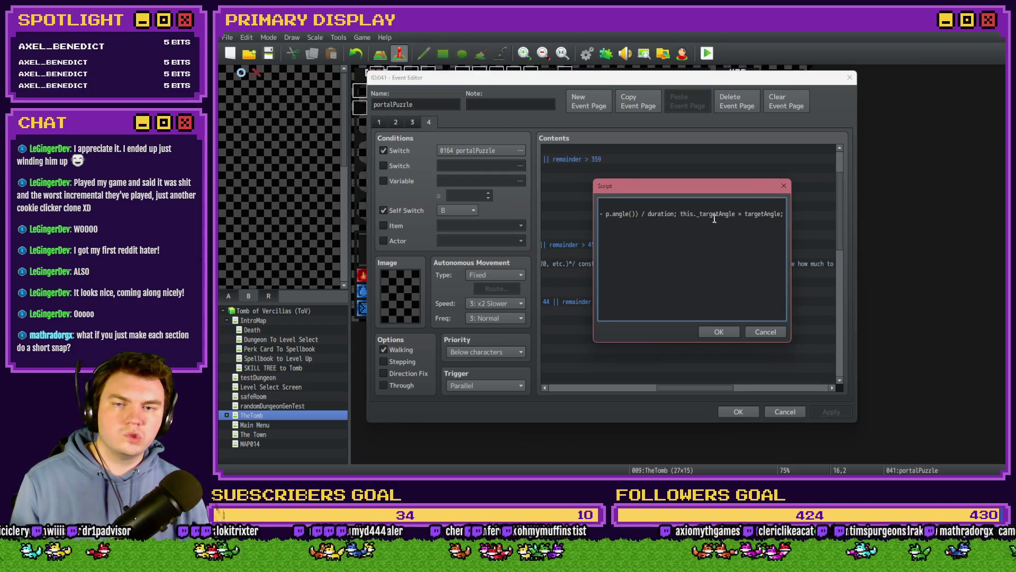
double_click(766, 214)
drag(766, 214, 794, 219)
click(765, 331)
- Check the 90-degree snap script's nearest-angle rounding, then close the portalPuzzle event
scroll(840, 204, up, 1)
scroll(841, 208, up, 1)
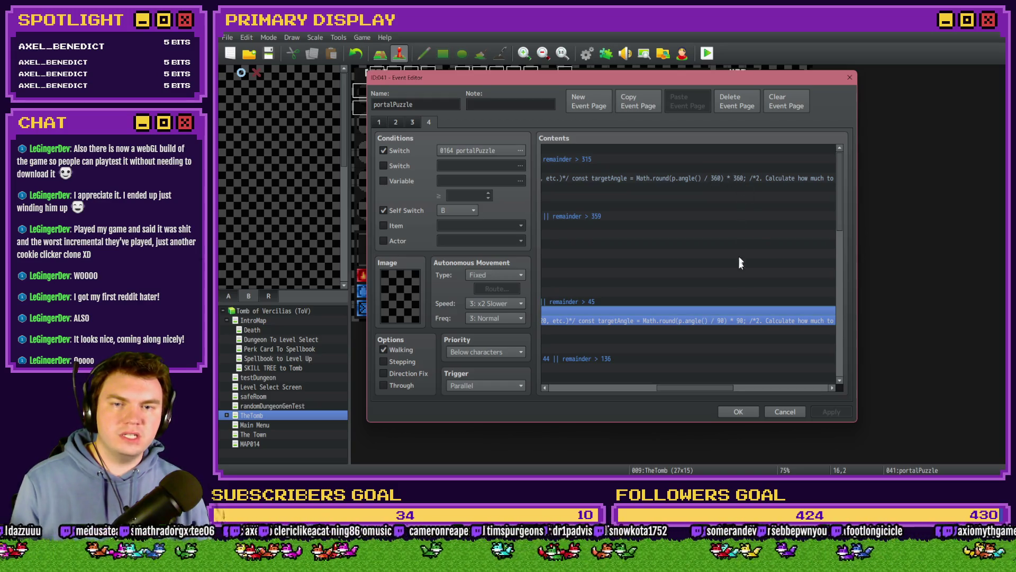
double_click(738, 315)
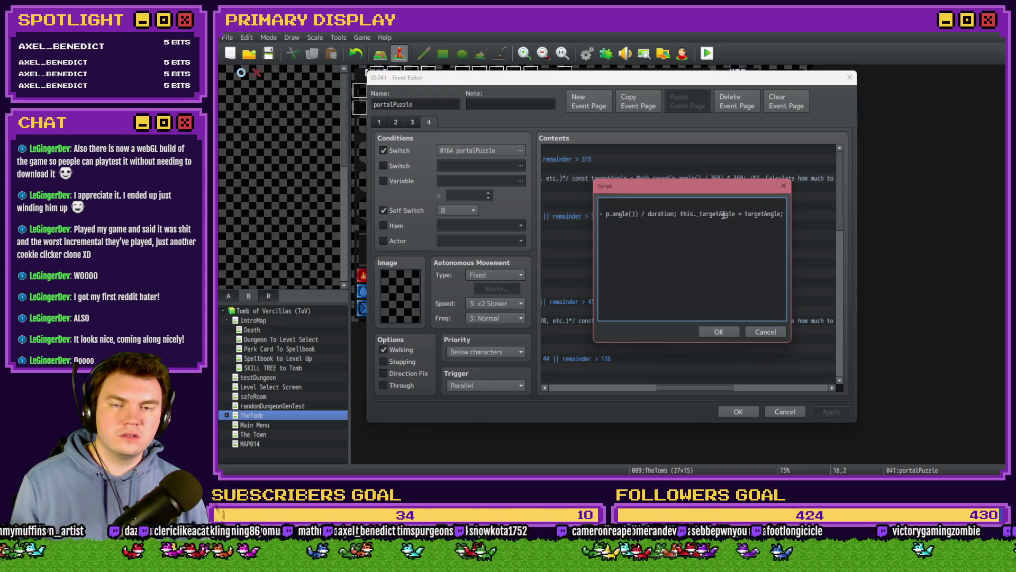
drag(617, 213, 590, 209)
drag(703, 213, 789, 214)
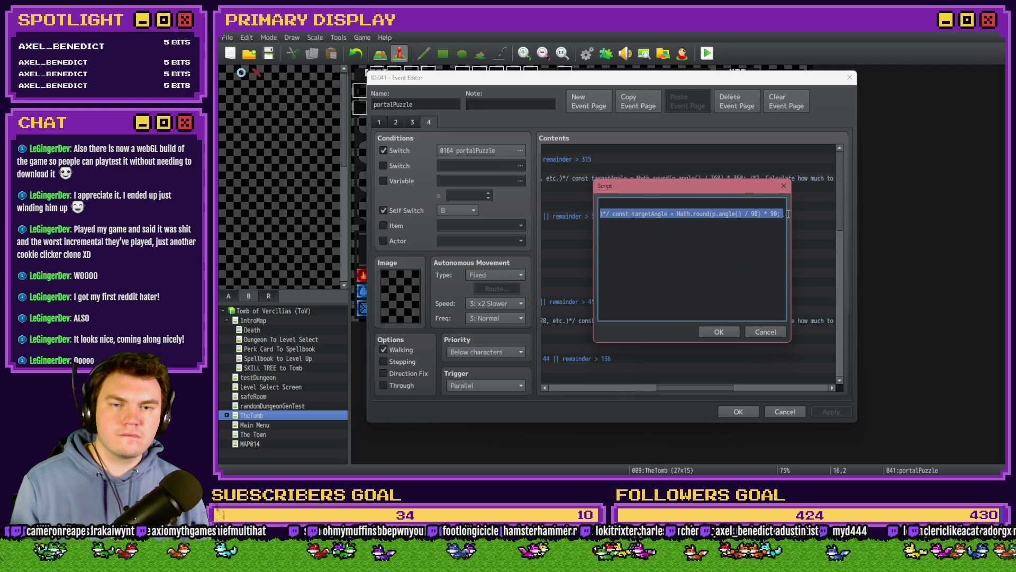
click(770, 217)
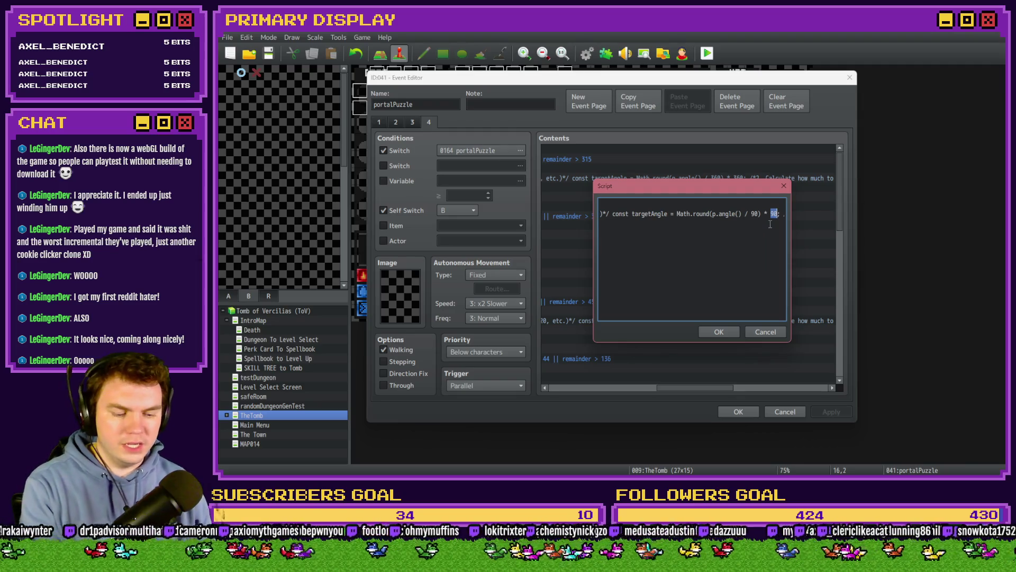
text(36)
click(728, 332)
click(736, 411)
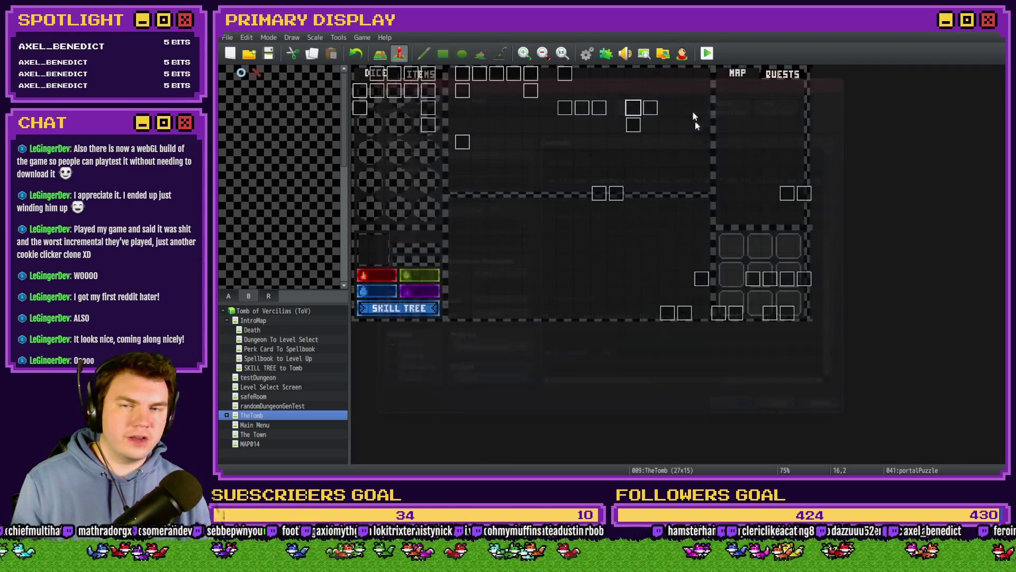
- Dismiss the playtest save prompt and reopen portalPuzzle on page 4
key(ctrl+r)
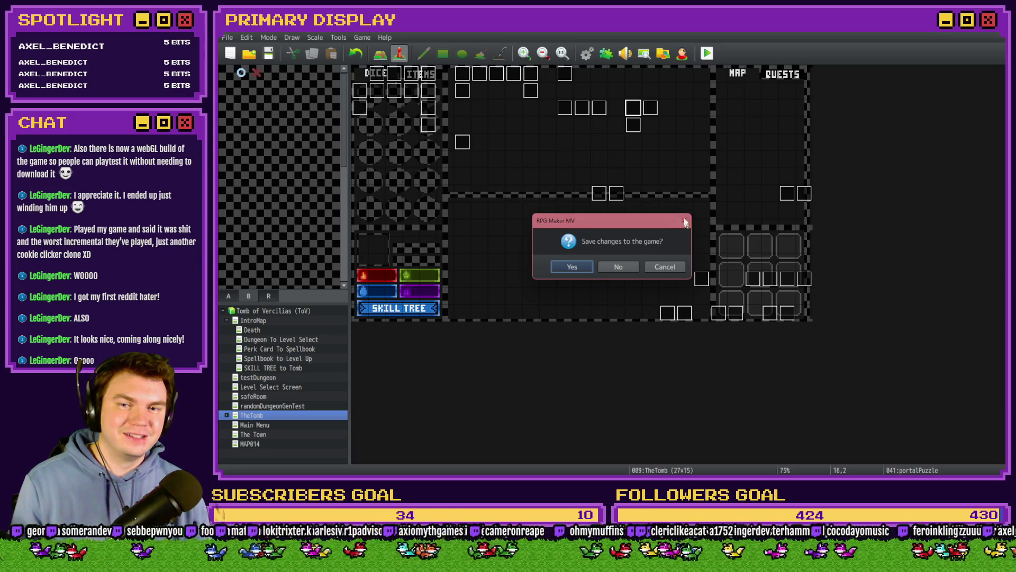
click(685, 221)
double_click(640, 118)
click(429, 122)
scroll(758, 315, down, 5)
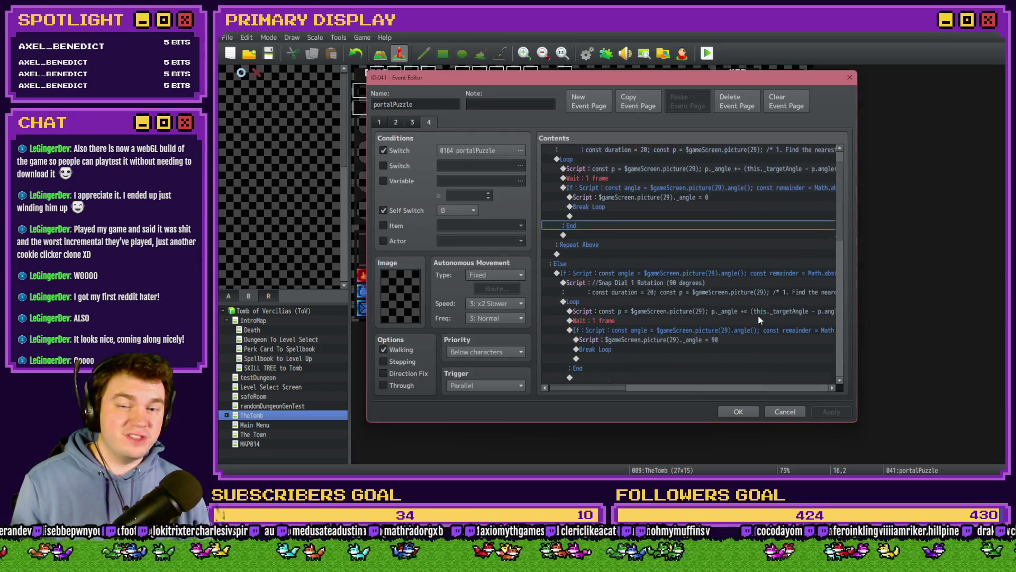
- Make the snap branch condition read remainder < 46 || remainder > 136, then close the event
double_click(764, 296)
click(756, 311)
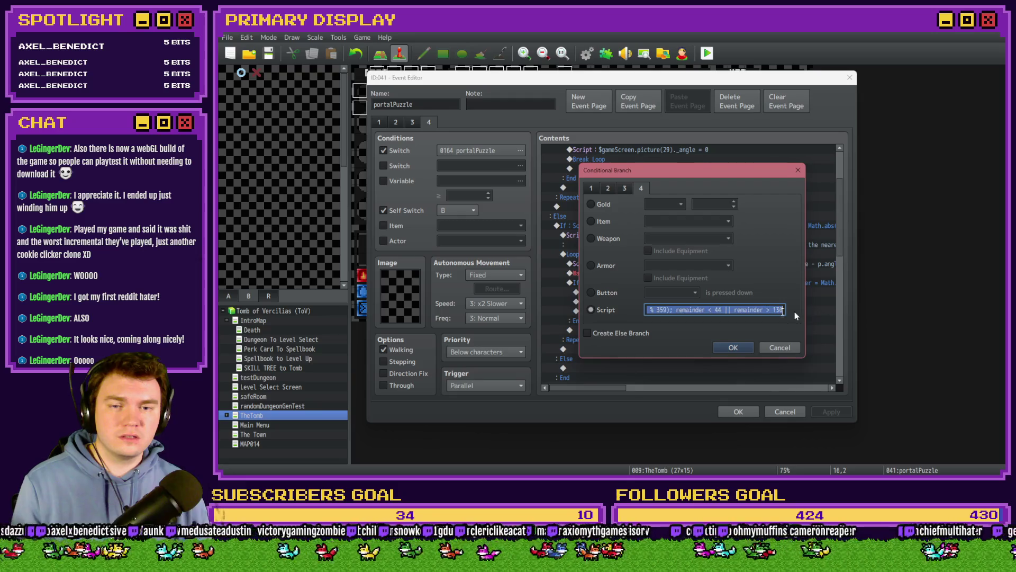
click(737, 310)
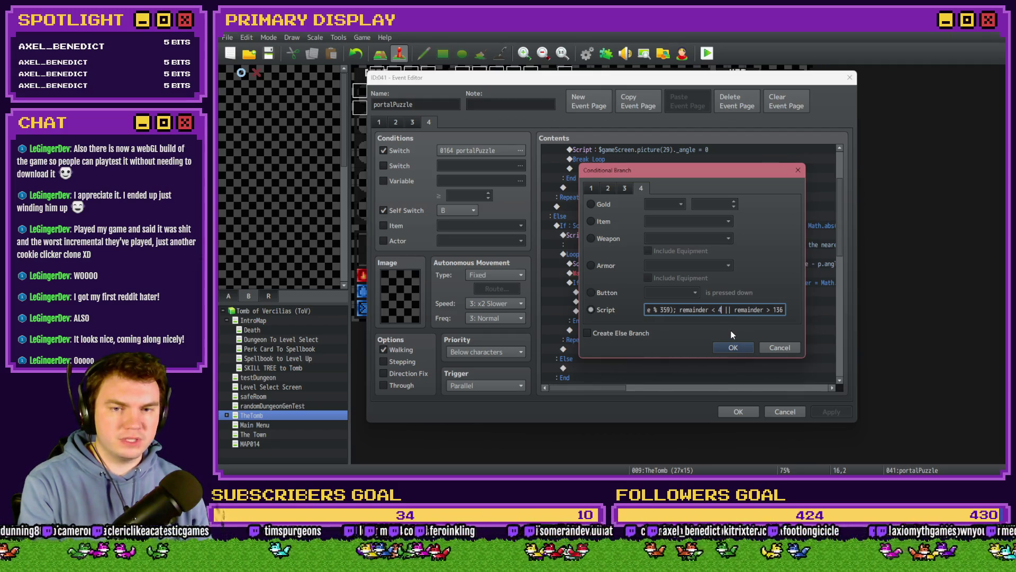
key(End)
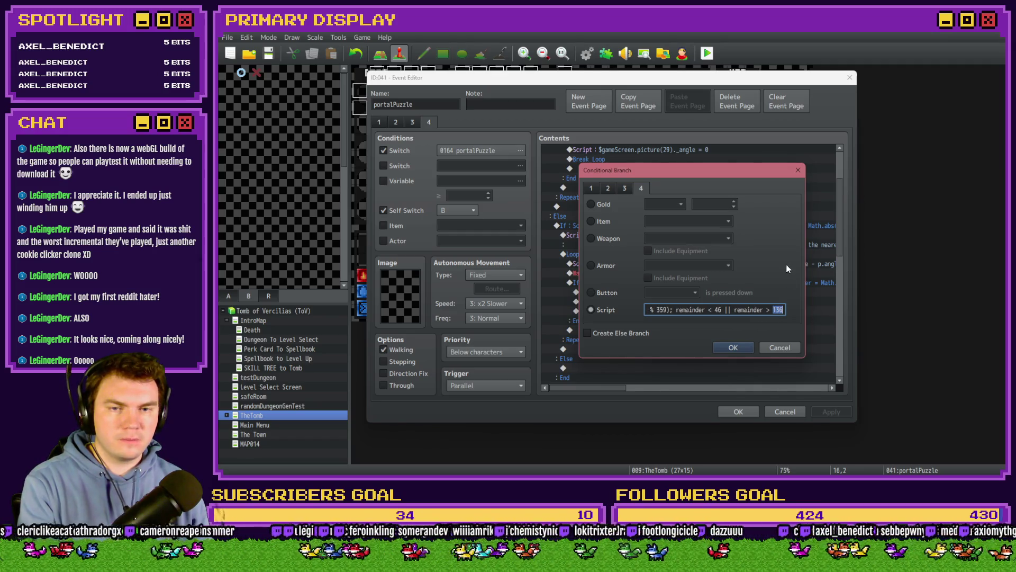
key(BackSpace)
text(4)
click(739, 347)
click(738, 411)
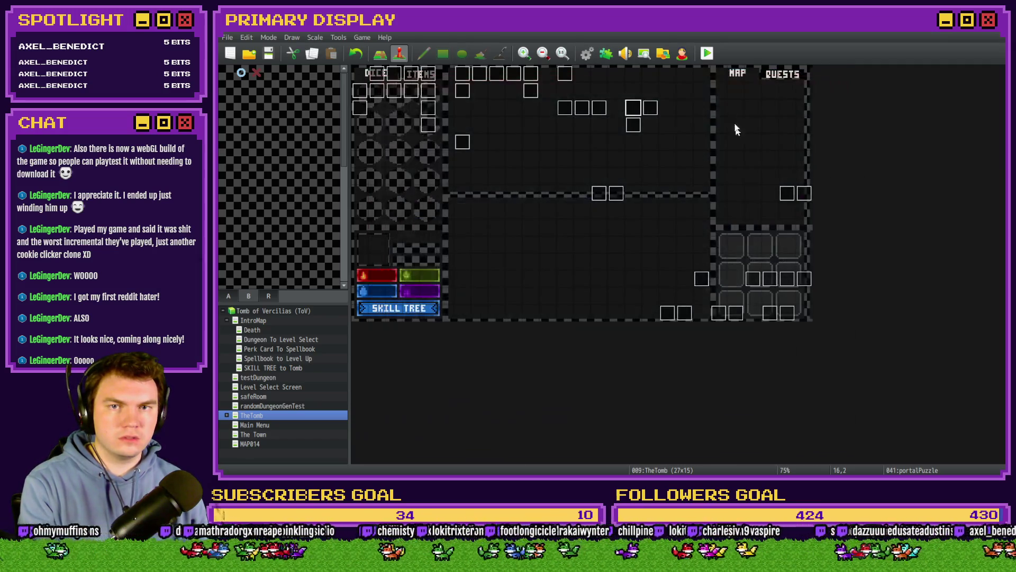
- Save and playtest, pick the daggers perk, and turn on switch 0164 PORTALPUZZLE
click(708, 54)
click(569, 267)
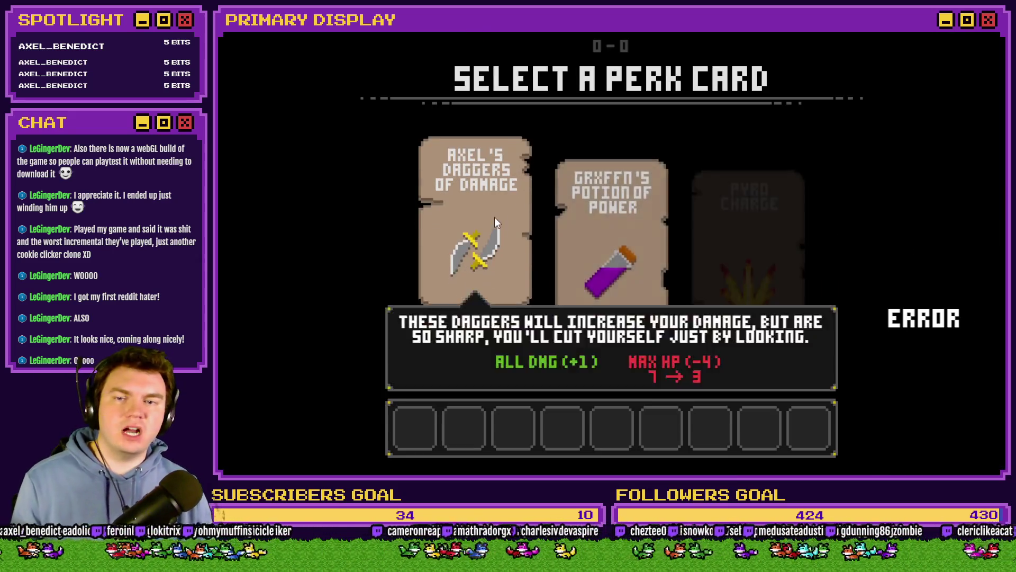
click(494, 215)
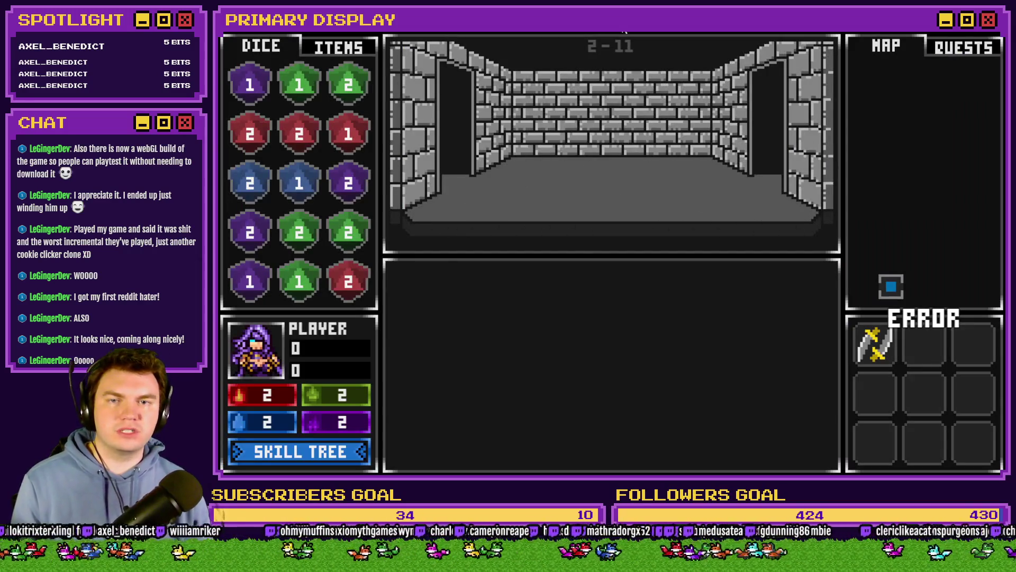
key(F9)
click(271, 406)
click(271, 405)
key(Down)
key(Down)
key(Down)
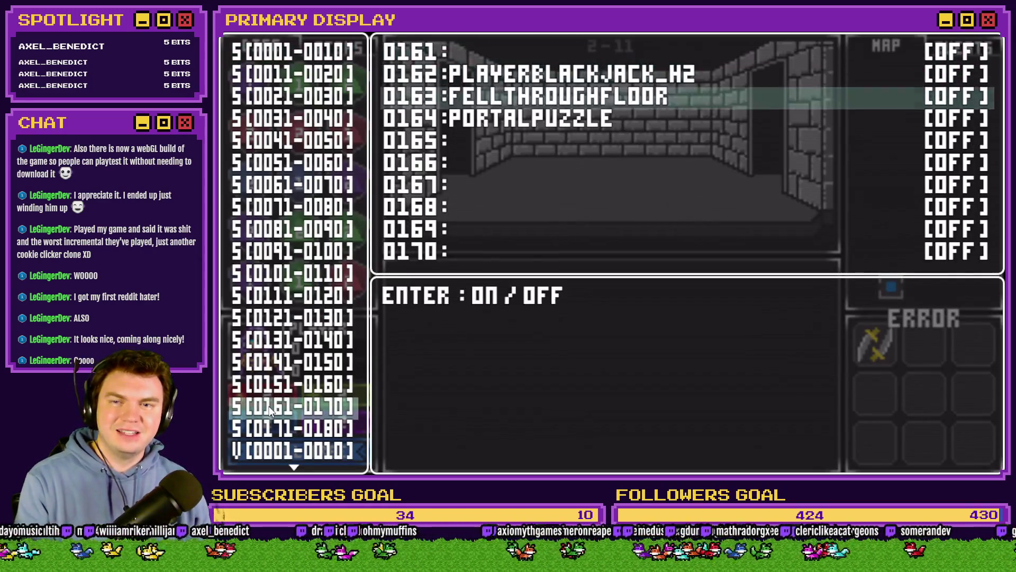
key(Return)
key(Escape)
key(Escape)
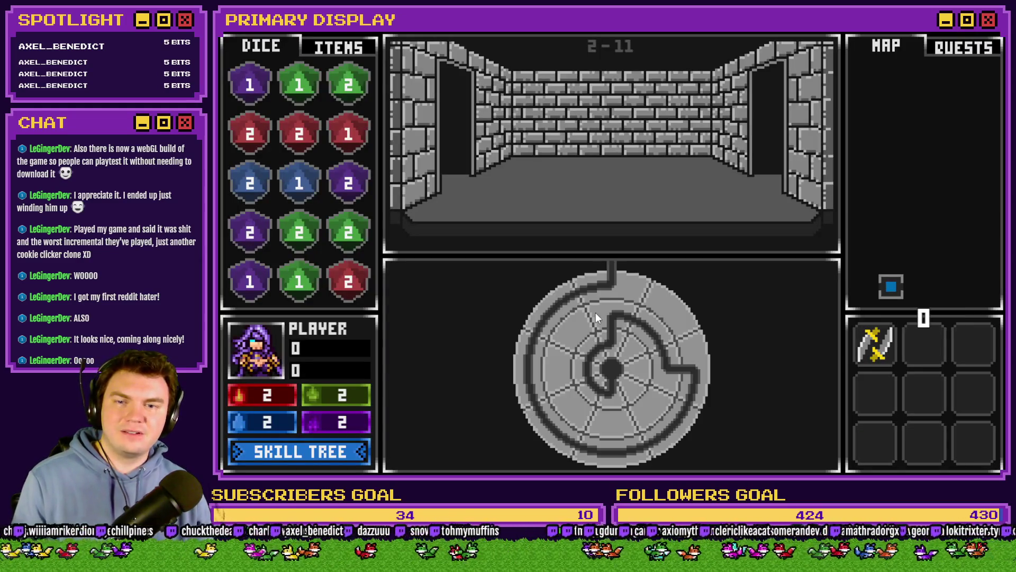
- Spin the dial ring past 90 to test snapping, then close the game and reopen portalPuzzle
mouse_move(611, 288)
mouse_down()
mouse_move(644, 287)
mouse_move(614, 283)
mouse_move(678, 309)
mouse_up()
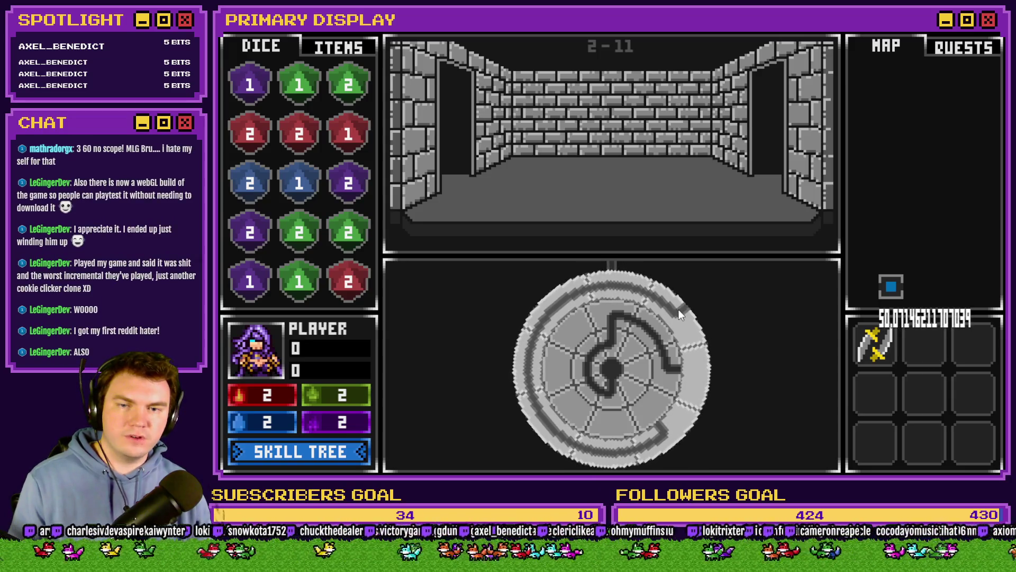
mouse_move(695, 364)
mouse_down()
mouse_move(699, 319)
mouse_move(694, 405)
mouse_move(697, 331)
mouse_move(695, 354)
mouse_move(665, 285)
mouse_move(570, 281)
mouse_move(593, 274)
mouse_move(570, 290)
mouse_up()
click(691, 405)
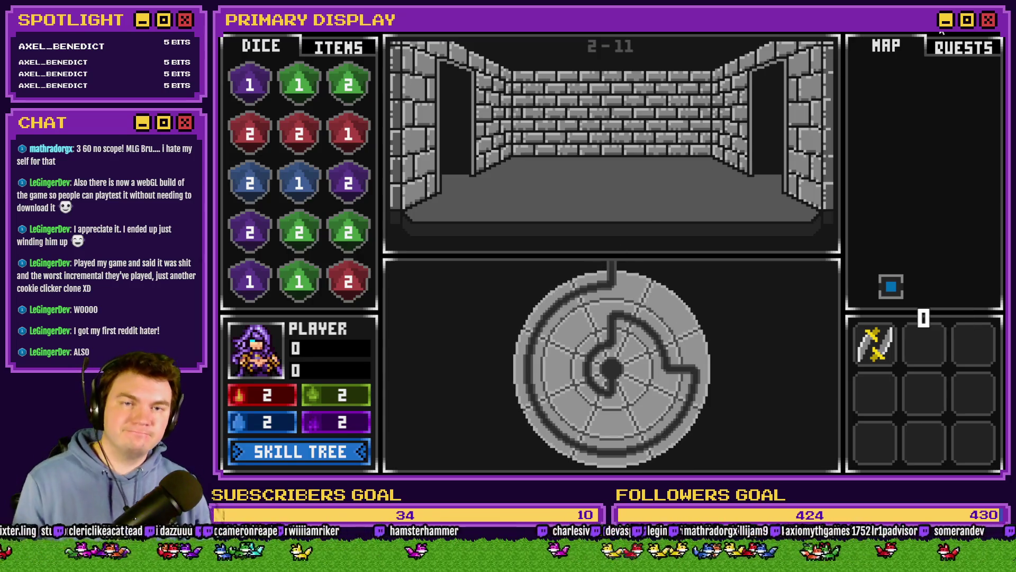
click(942, 31)
double_click(640, 110)
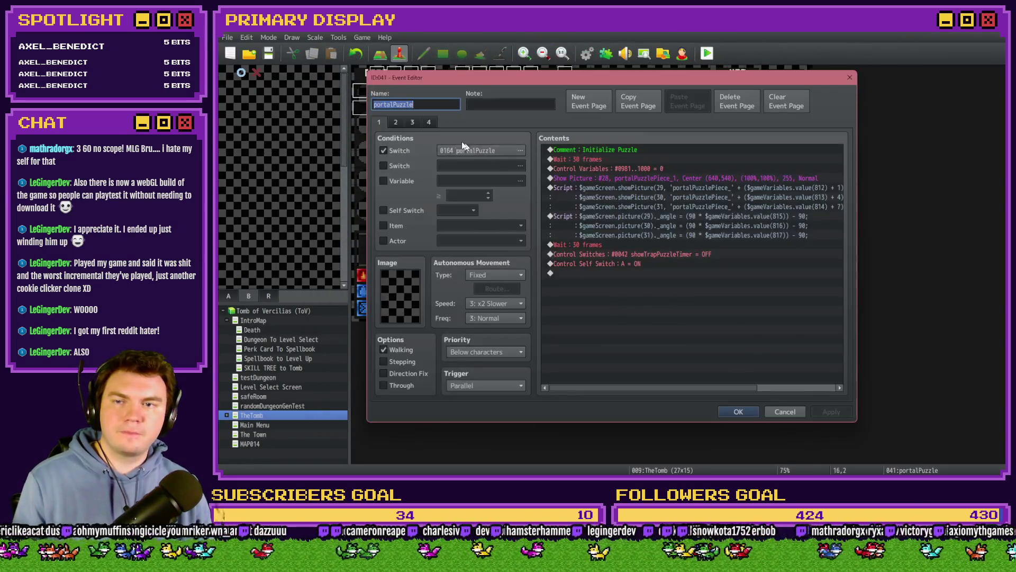
- Change the page 4 90-degree snap rounding from '/ 90' to '/ 360', then save and playtest
click(433, 123)
click(690, 318)
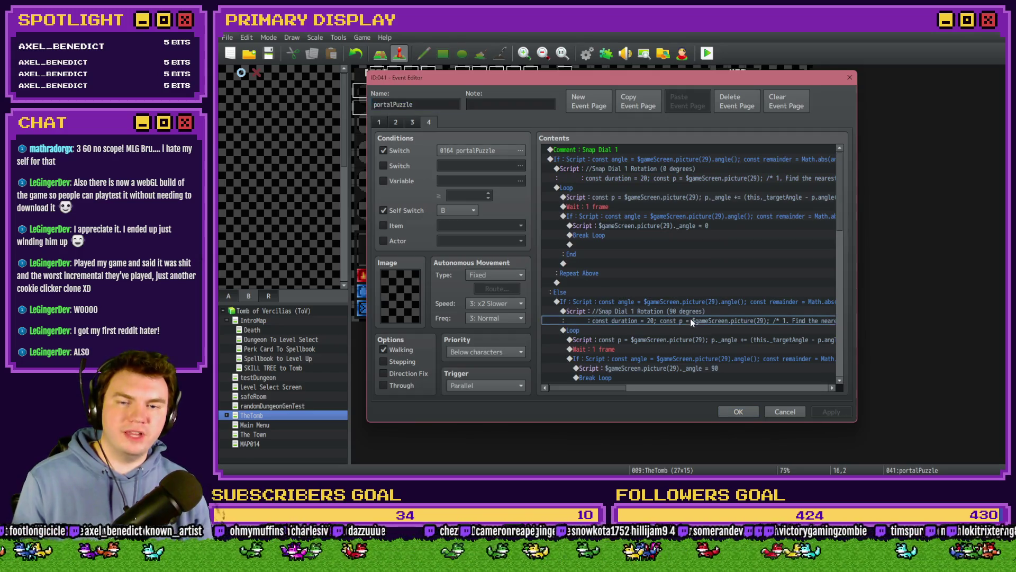
double_click(696, 311)
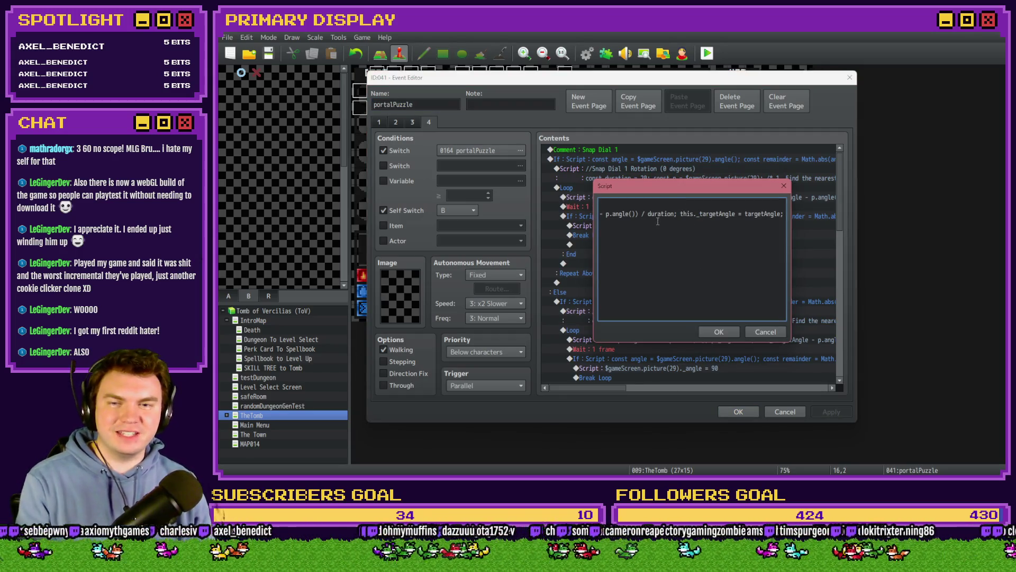
key(Left)
key(Left)
key(Left)
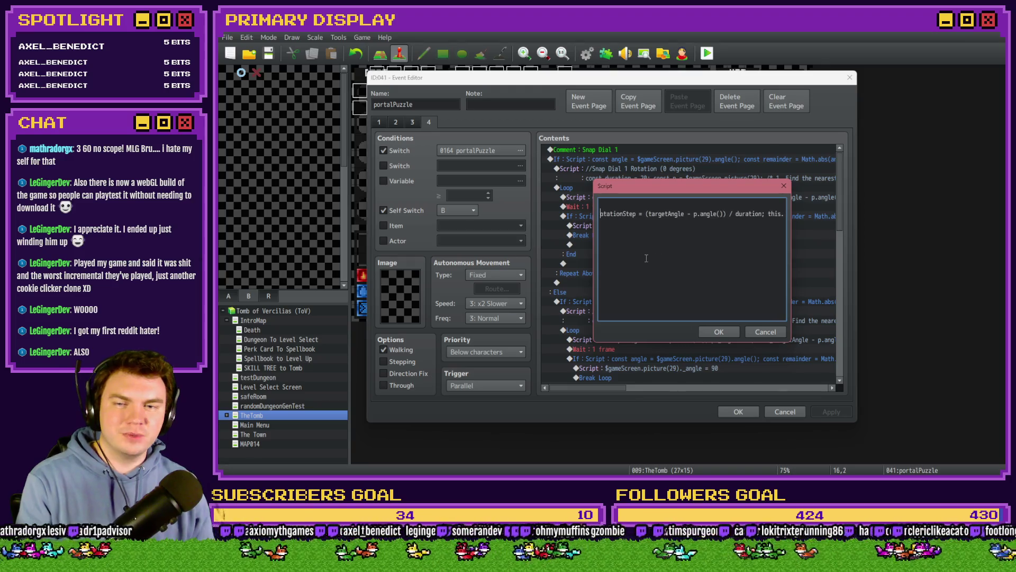
key(Left)
key(Left)
key(Left)
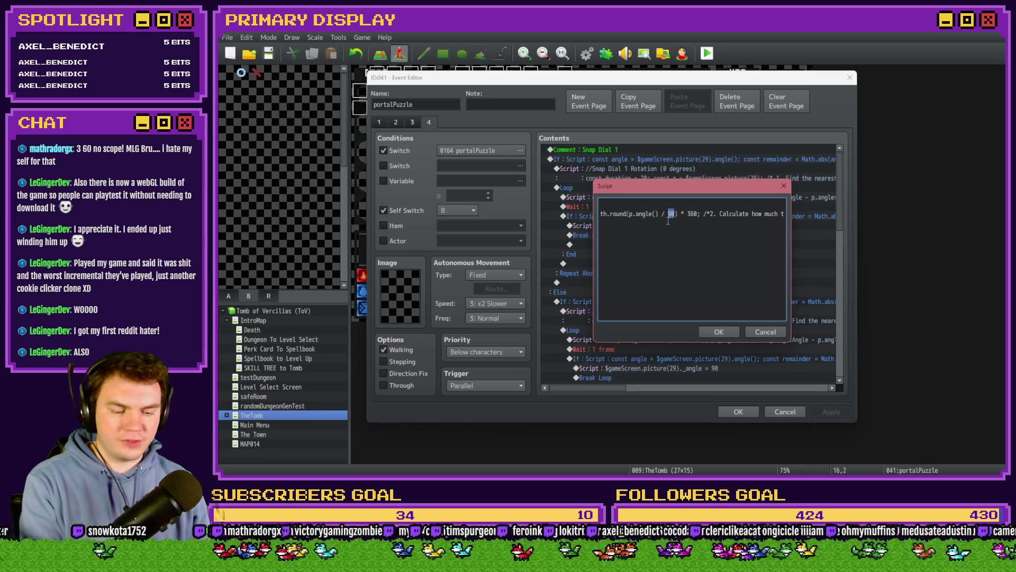
text(360)
double_click(695, 213)
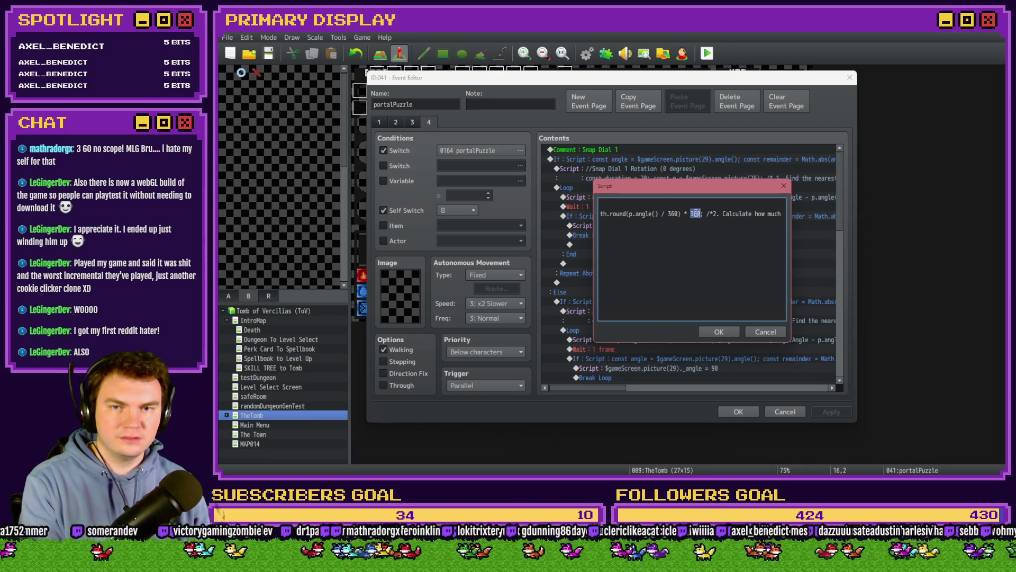
click(719, 332)
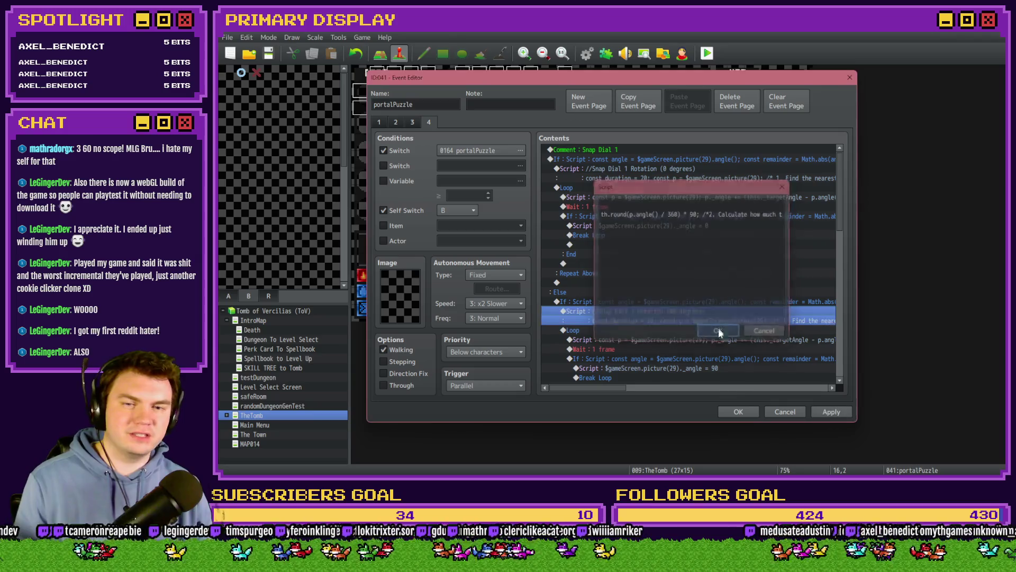
click(738, 412)
click(558, 268)
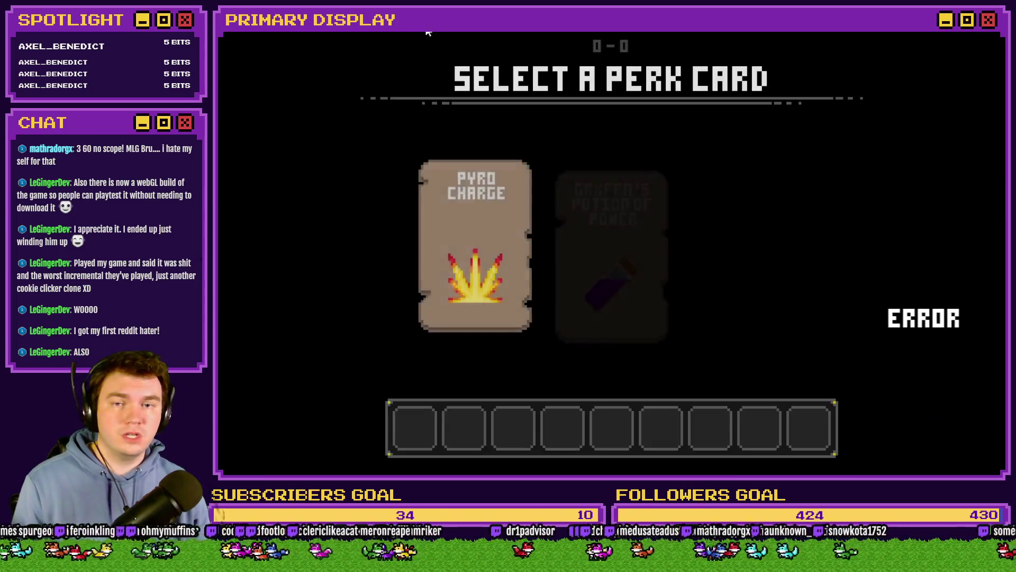
- Pick the potion perk, switch on 0164 PORTALPUZZLE, and check the dial snaps to 90
click(631, 196)
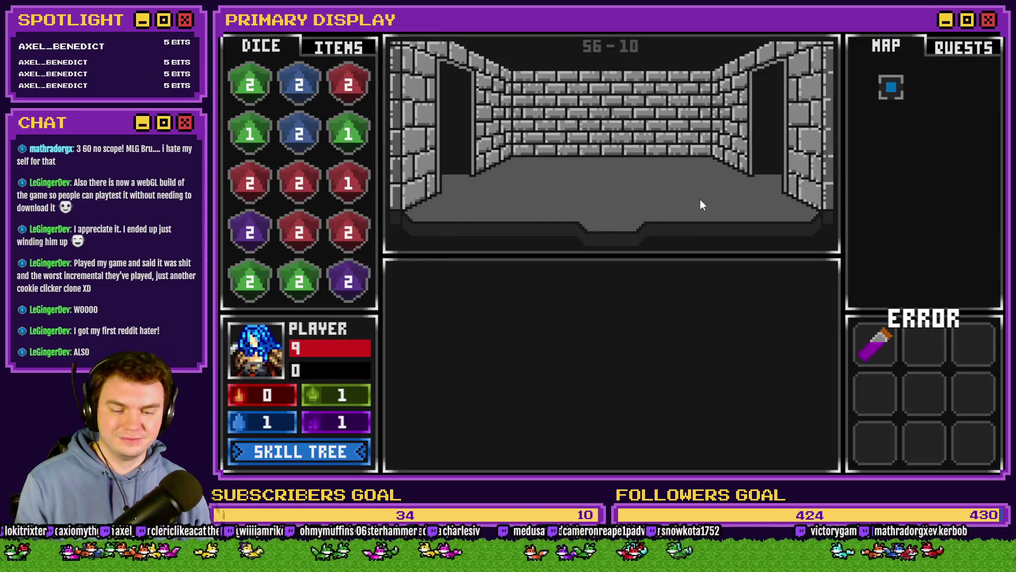
key(F9)
click(294, 400)
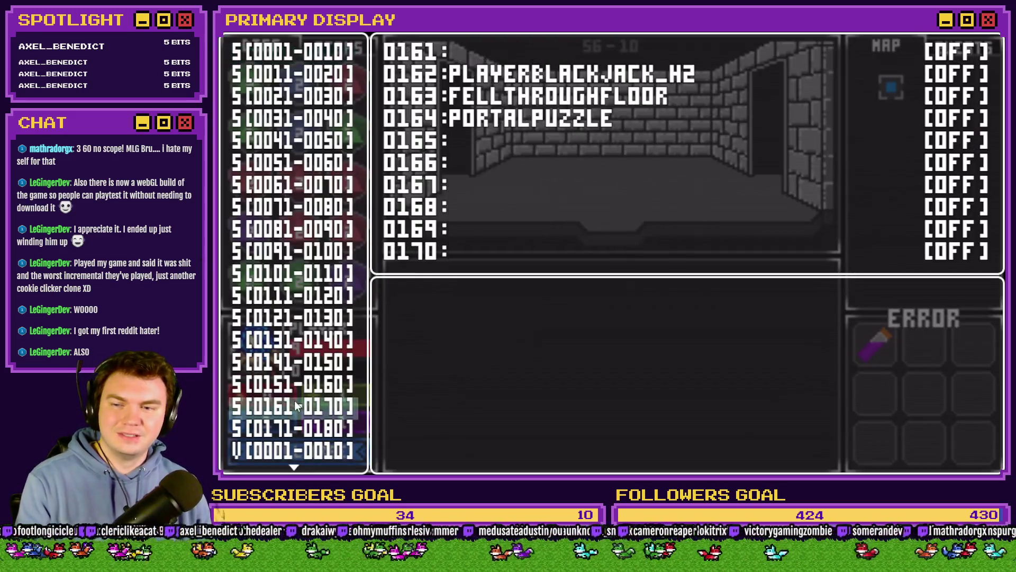
click(300, 405)
key(Down)
key(Return)
key(Escape)
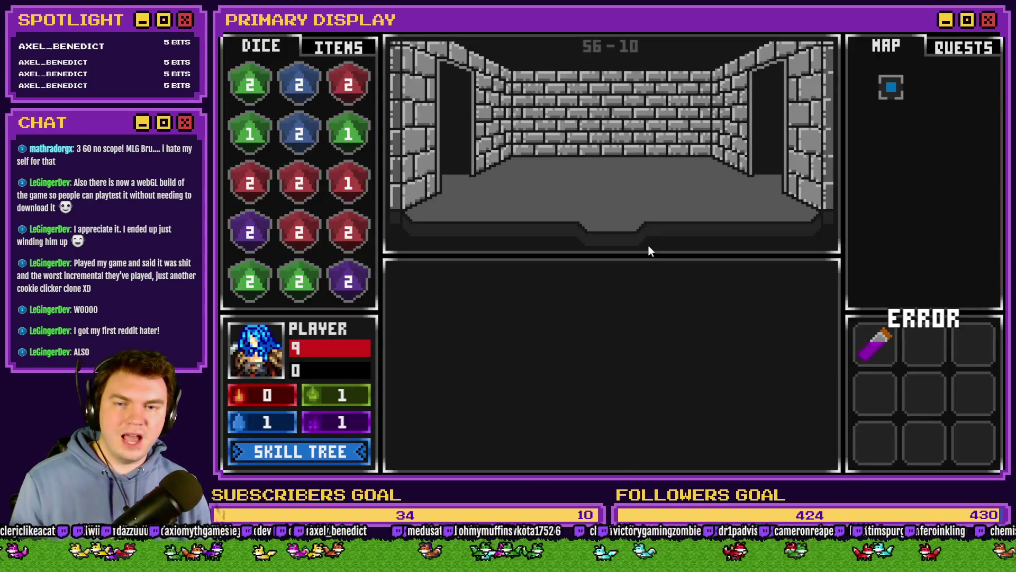
mouse_move(622, 288)
mouse_down()
mouse_move(631, 435)
mouse_move(688, 418)
mouse_move(709, 363)
mouse_move(687, 312)
mouse_move(704, 360)
mouse_move(697, 399)
mouse_move(698, 323)
mouse_move(694, 369)
mouse_move(651, 295)
mouse_move(558, 297)
mouse_move(593, 284)
mouse_move(645, 294)
mouse_up()
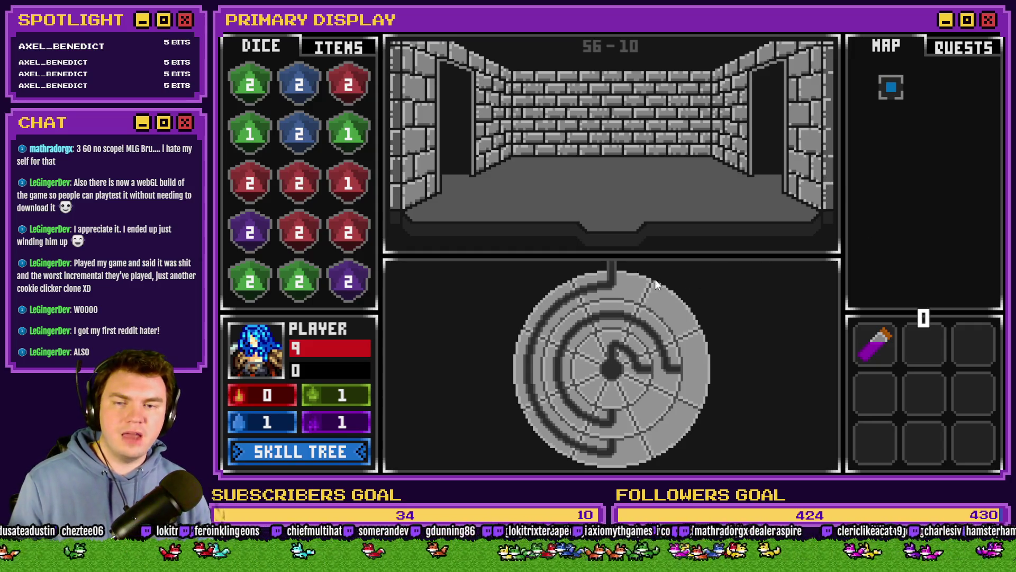
mouse_move(616, 281)
mouse_down()
mouse_move(593, 284)
mouse_move(646, 287)
mouse_move(589, 285)
mouse_move(656, 289)
mouse_move(694, 343)
mouse_move(681, 325)
mouse_up()
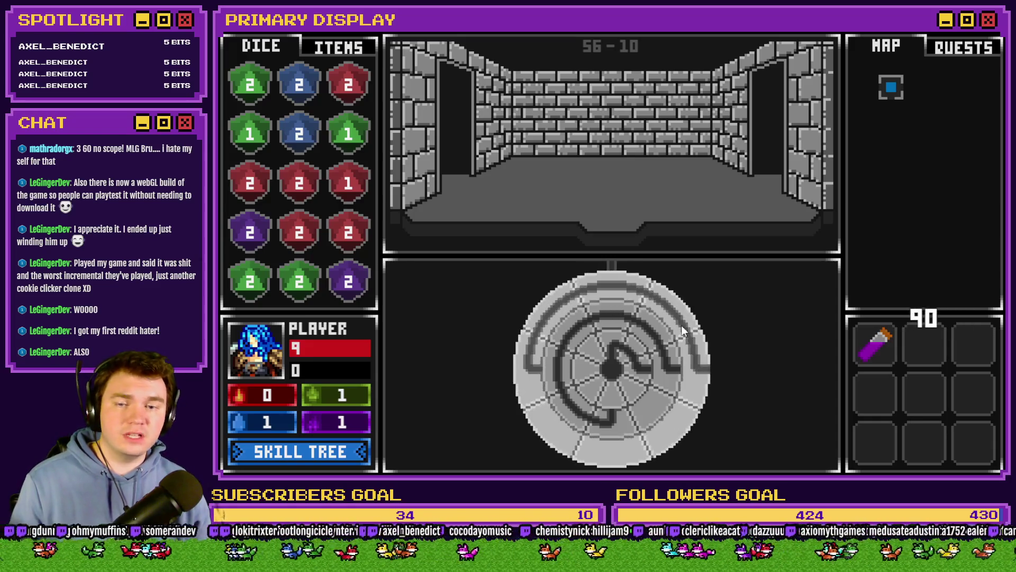
click(997, 35)
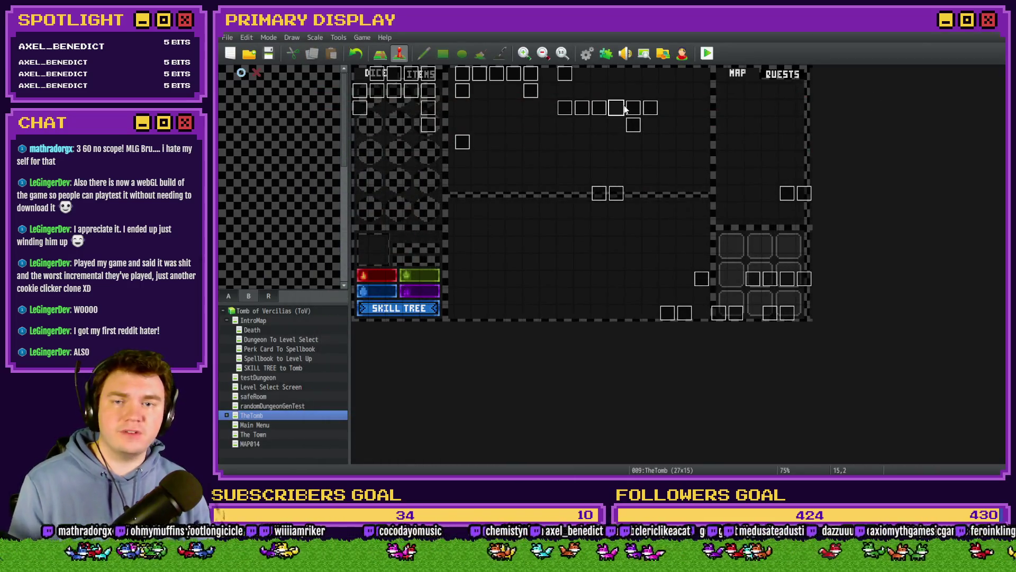
- Replace the 90-degree branch's easing loop with a direct set of picture 29's angle to 90
double_click(626, 108)
key(Escape)
double_click(627, 108)
scroll(695, 281, down, 10)
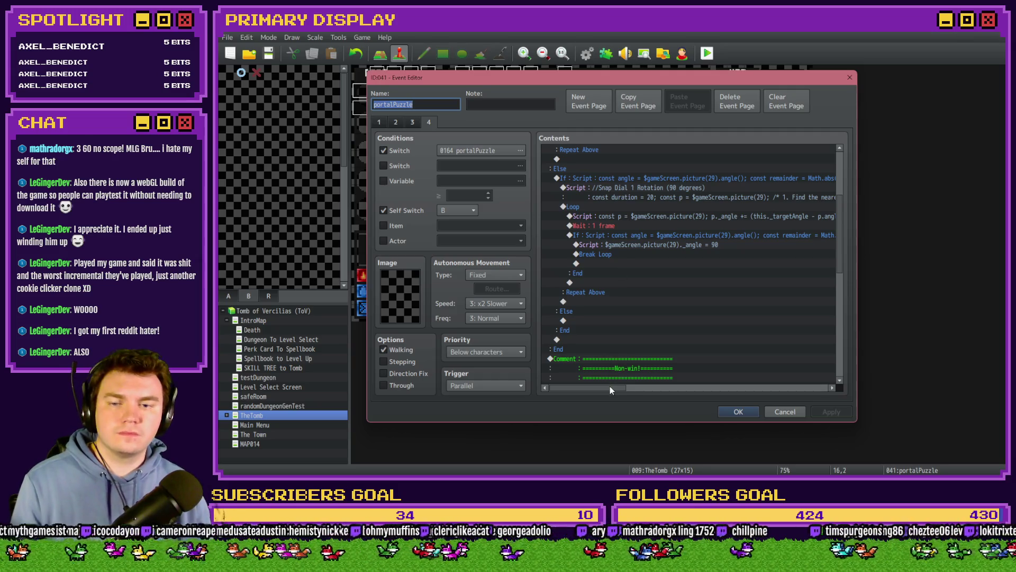
mouse_move(610, 388)
mouse_down()
mouse_move(678, 390)
mouse_move(598, 392)
mouse_up()
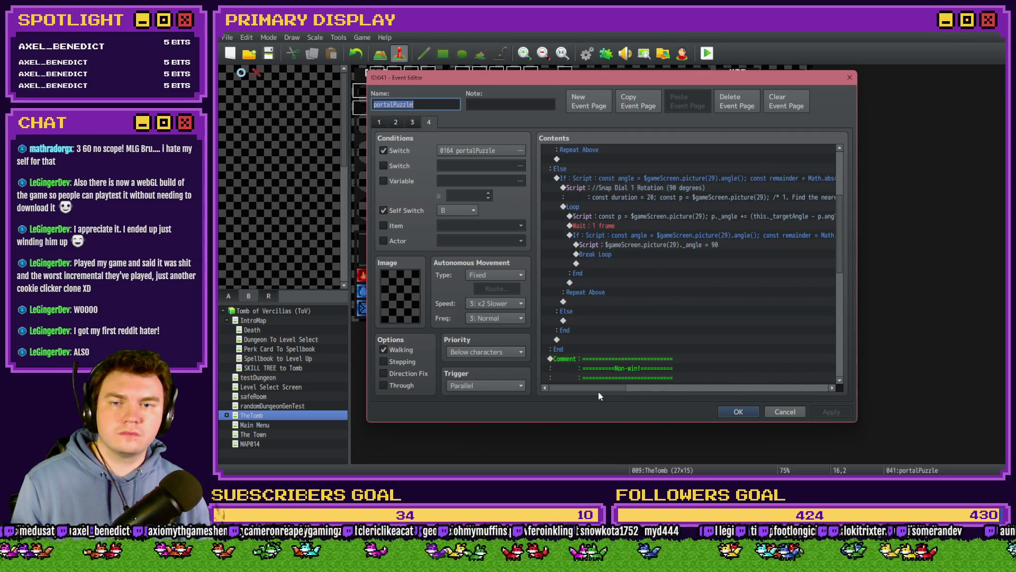
click(628, 246)
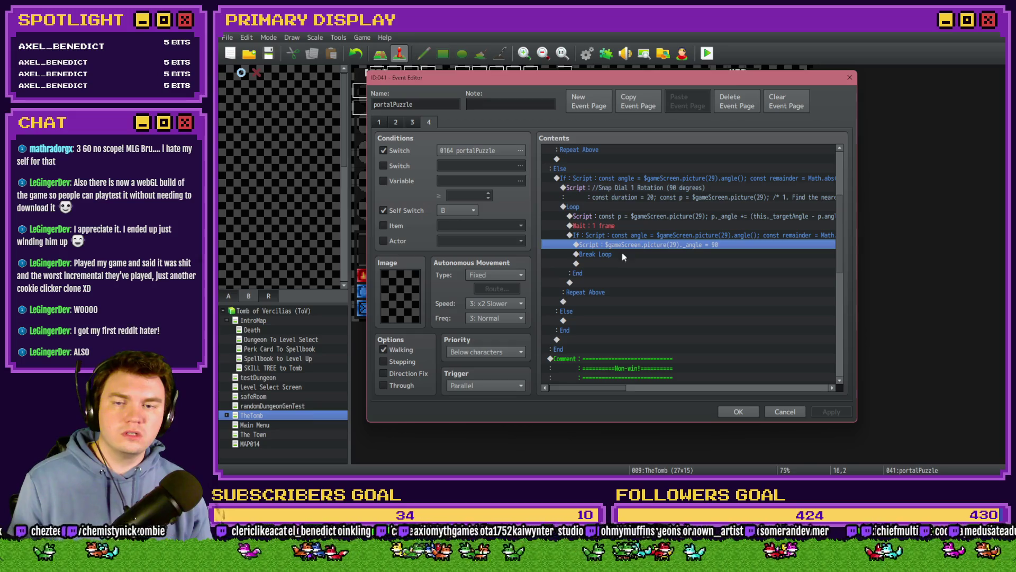
scroll(621, 252, up, 2)
click(628, 304)
click(626, 311)
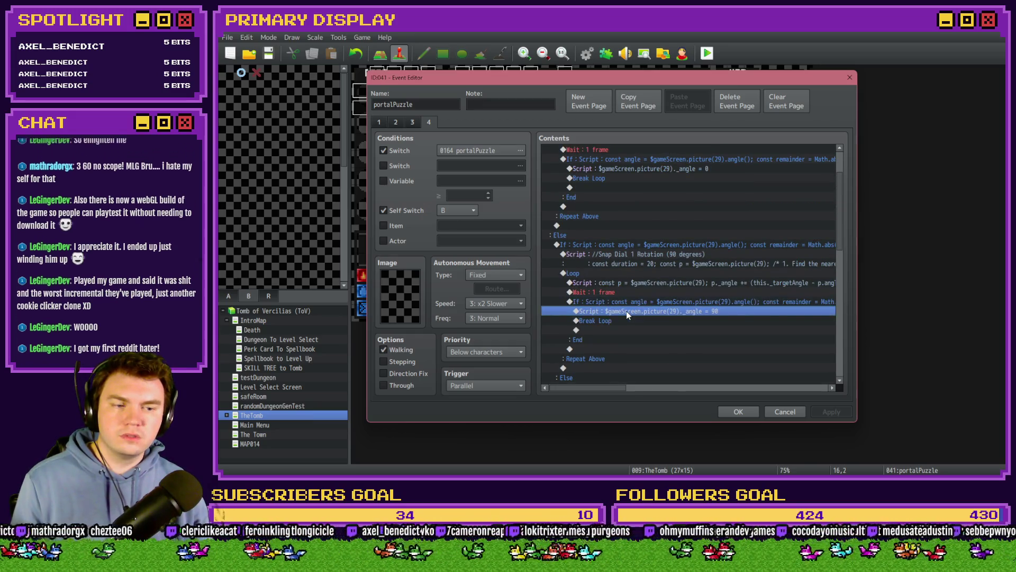
key(Delete)
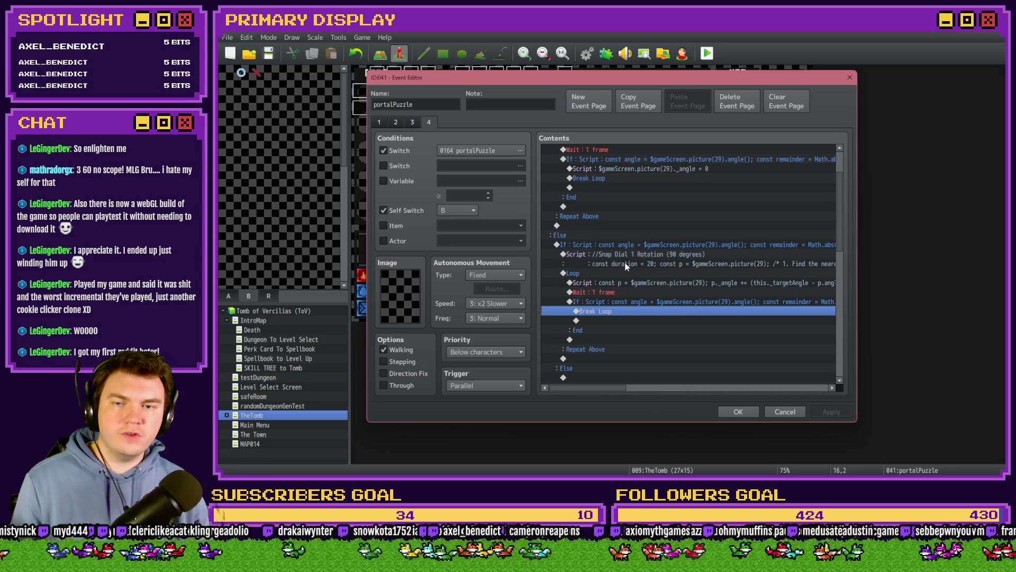
click(625, 258)
key(Delete)
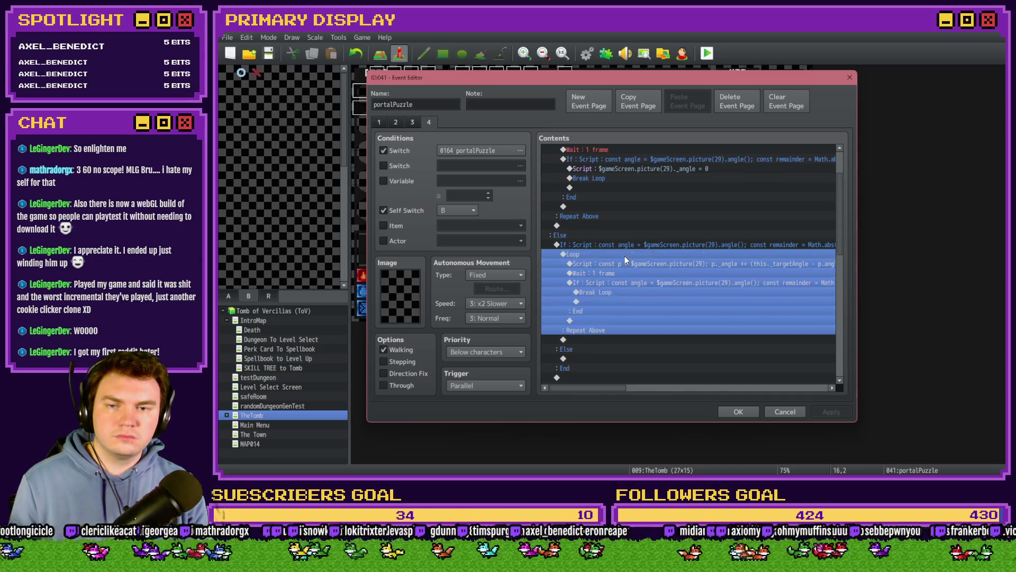
key(Delete)
key(ctrl+v)
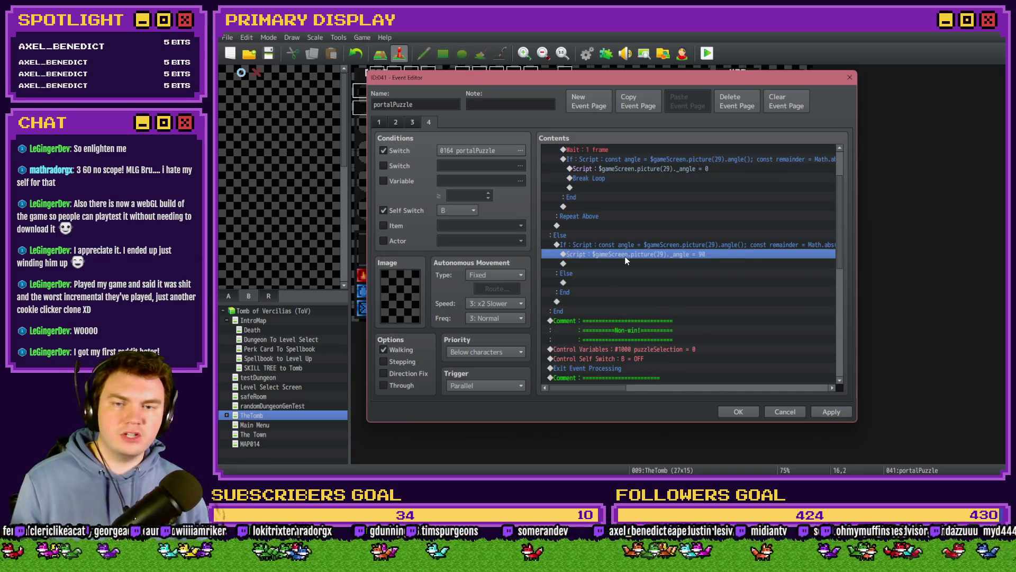
- Copy the 90-degree snap branch under the second Else and open the copy's condition
click(635, 245)
key(ctrl+c)
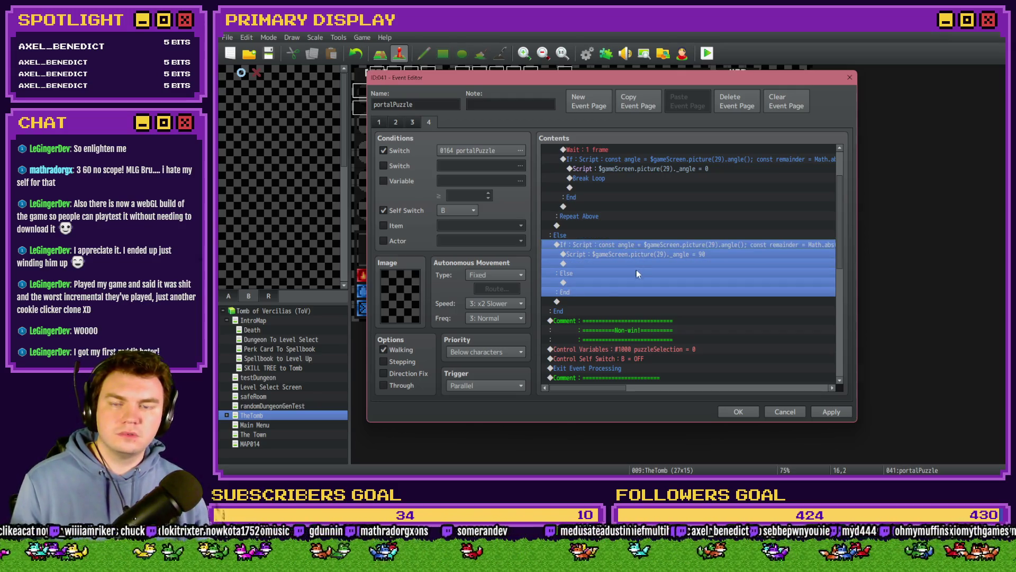
click(607, 281)
key(ctrl+v)
double_click(628, 283)
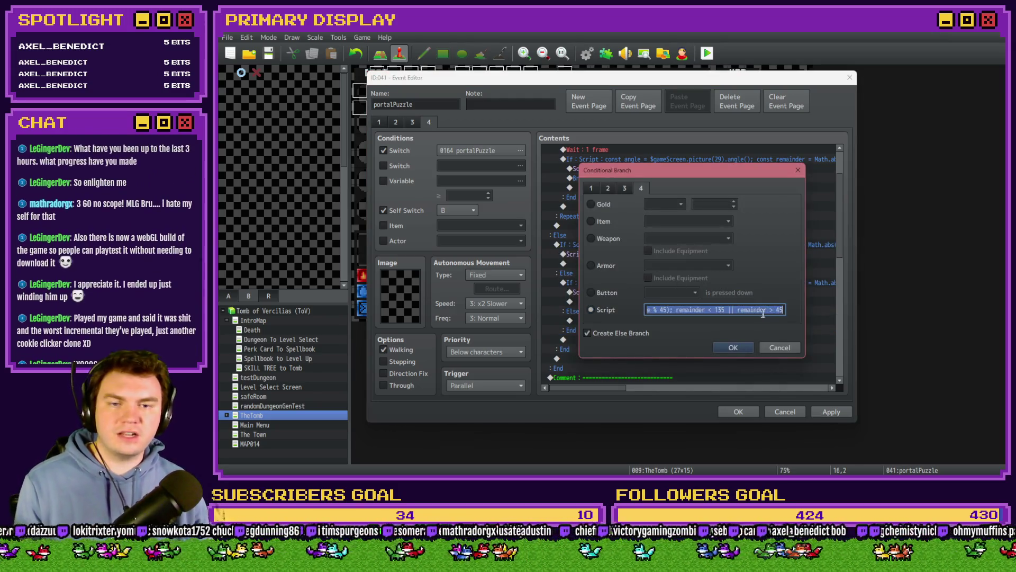
- Change the copied condition's 135 bound to 225 and set its angle script to 180
drag(762, 309, 797, 310)
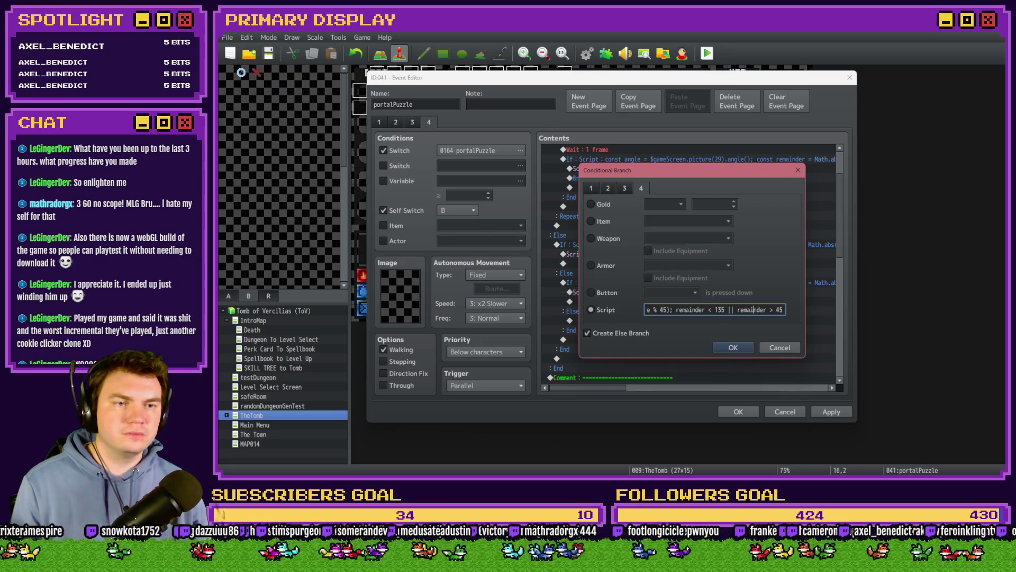
key(alt+Tab)
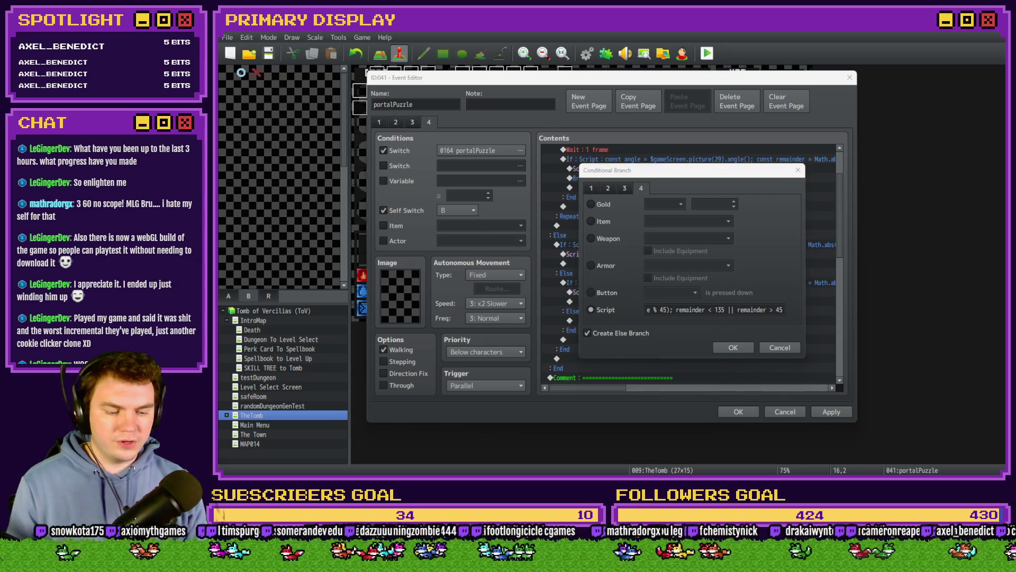
double_click(720, 309)
key(End)
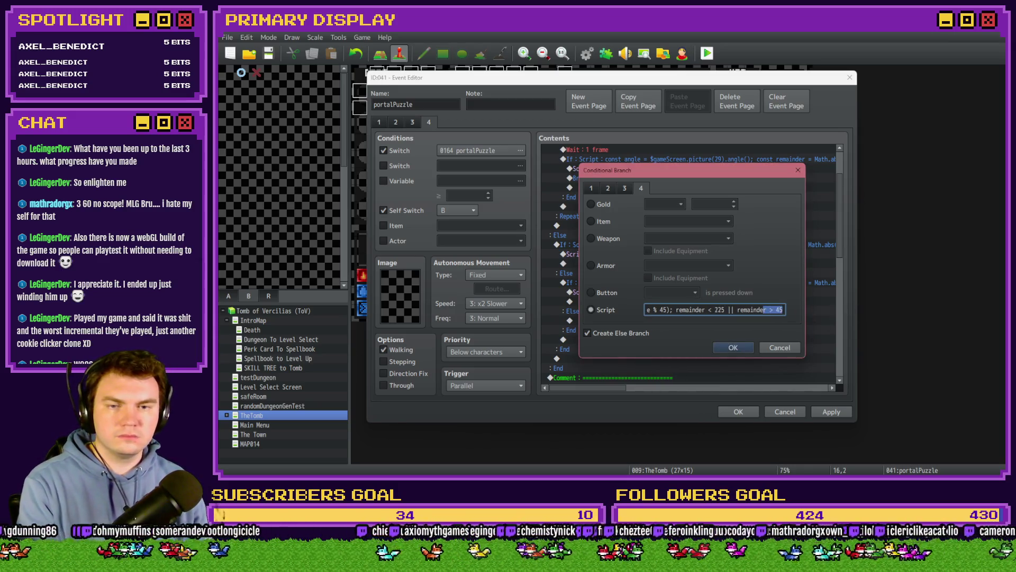
key(alt+Tab)
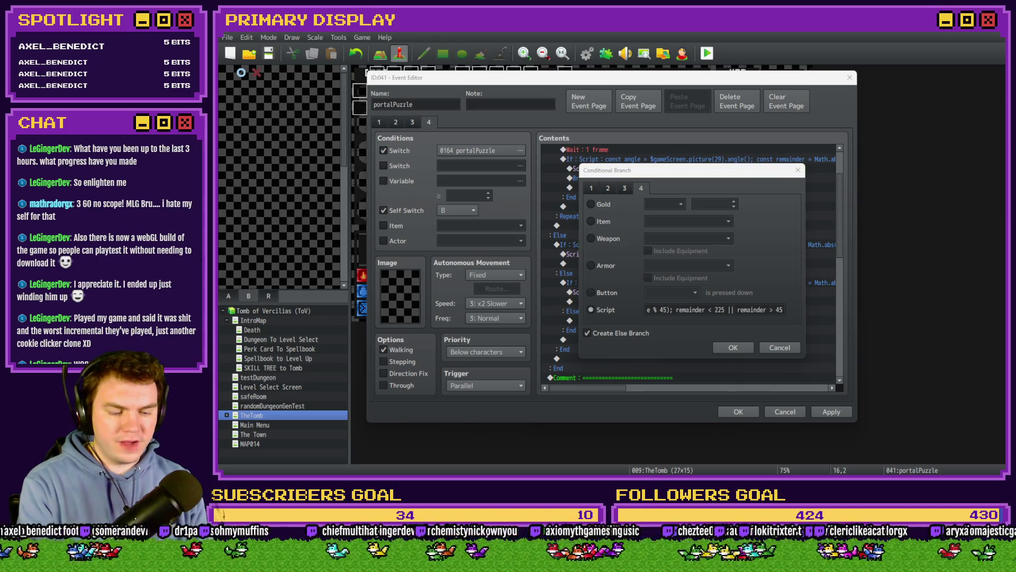
double_click(779, 309)
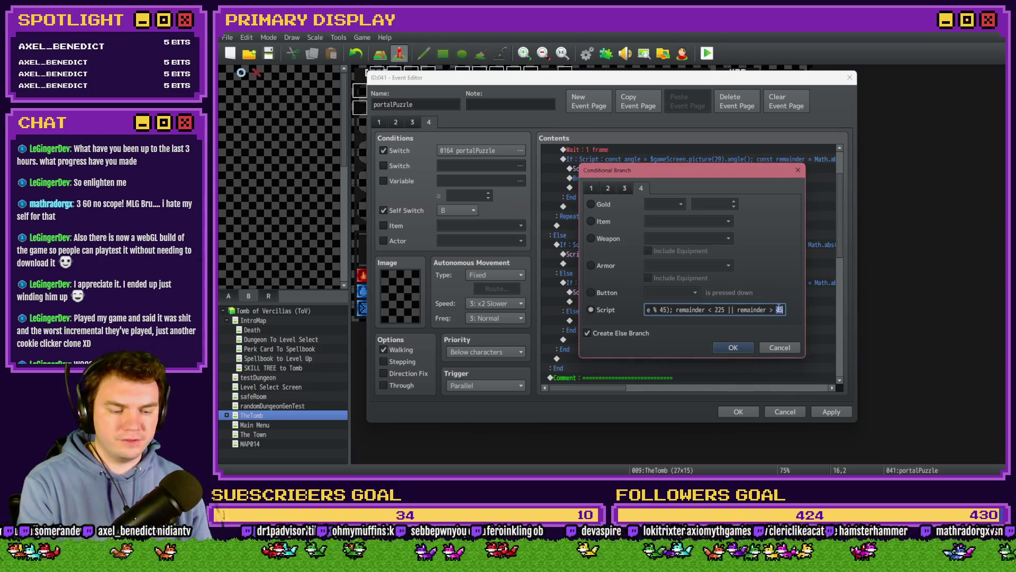
text(13)
click(733, 348)
double_click(683, 292)
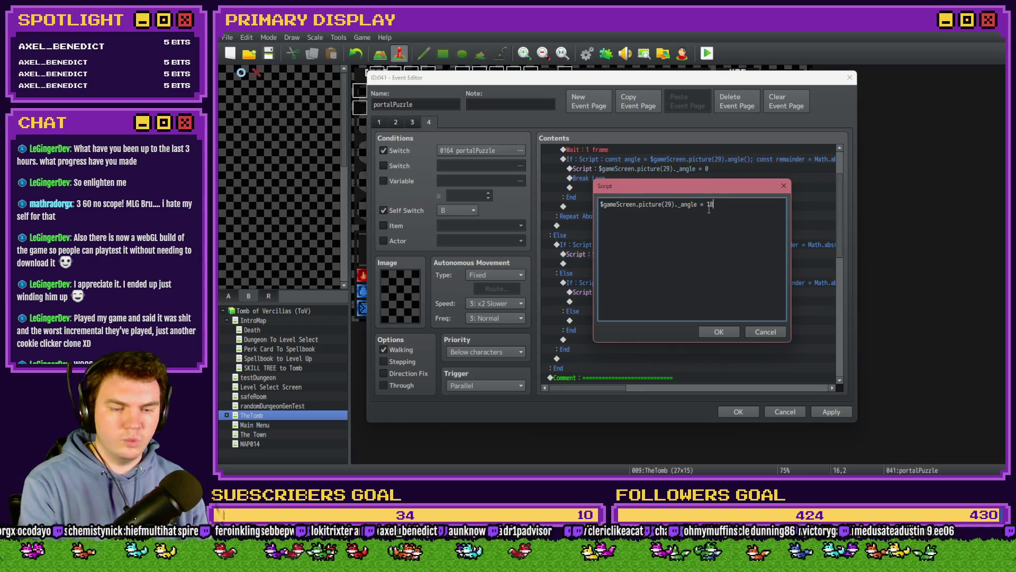
click(719, 336)
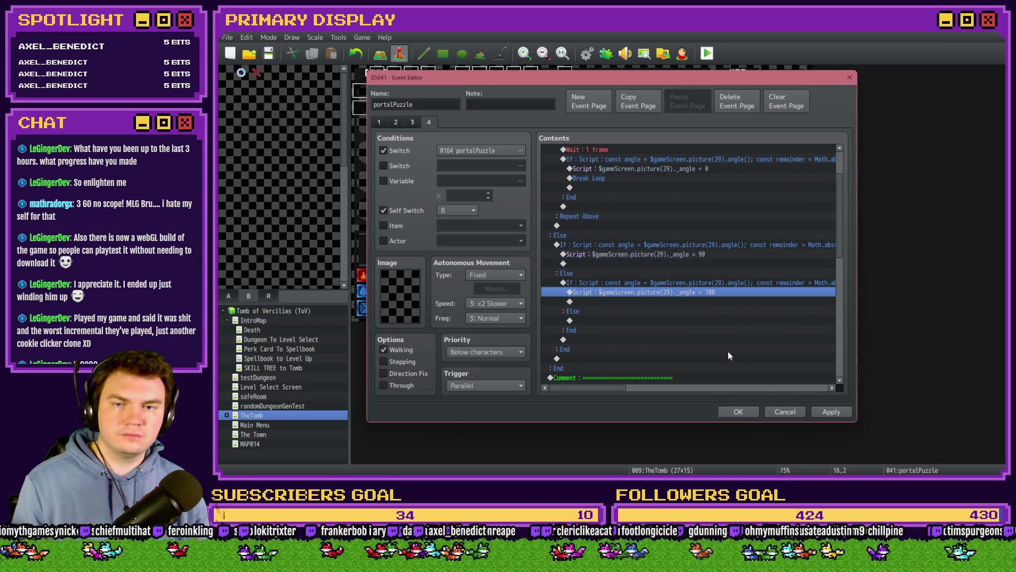
- Paste a copy of the 180-degree branch into the last Else and edit its condition bounds, entering 335
shift+click(608, 315)
key(ctrl+c)
click(577, 321)
key(ctrl+v)
double_click(688, 283)
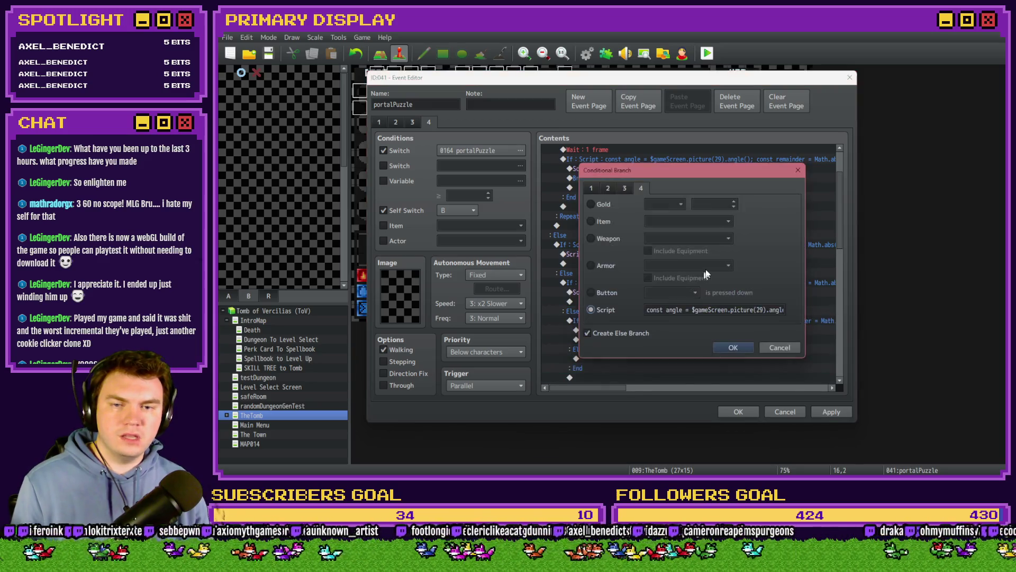
drag(709, 309, 825, 314)
double_click(717, 310)
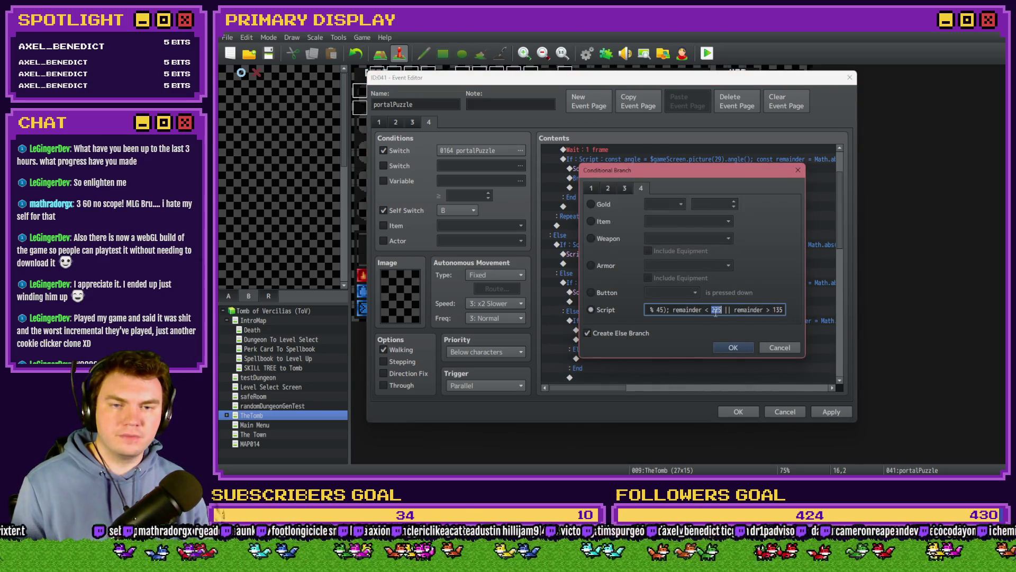
key(alt+Tab)
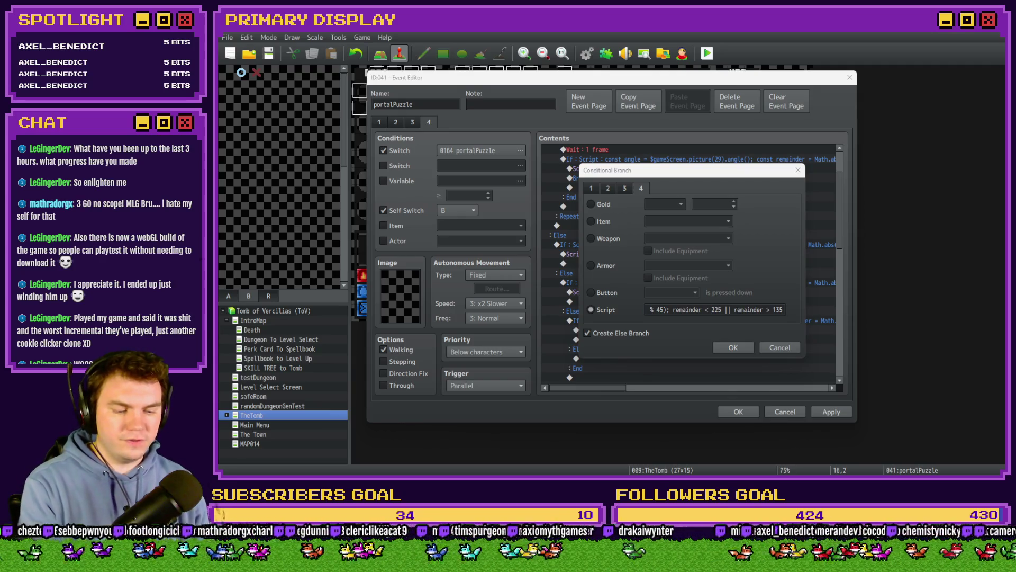
click(723, 310)
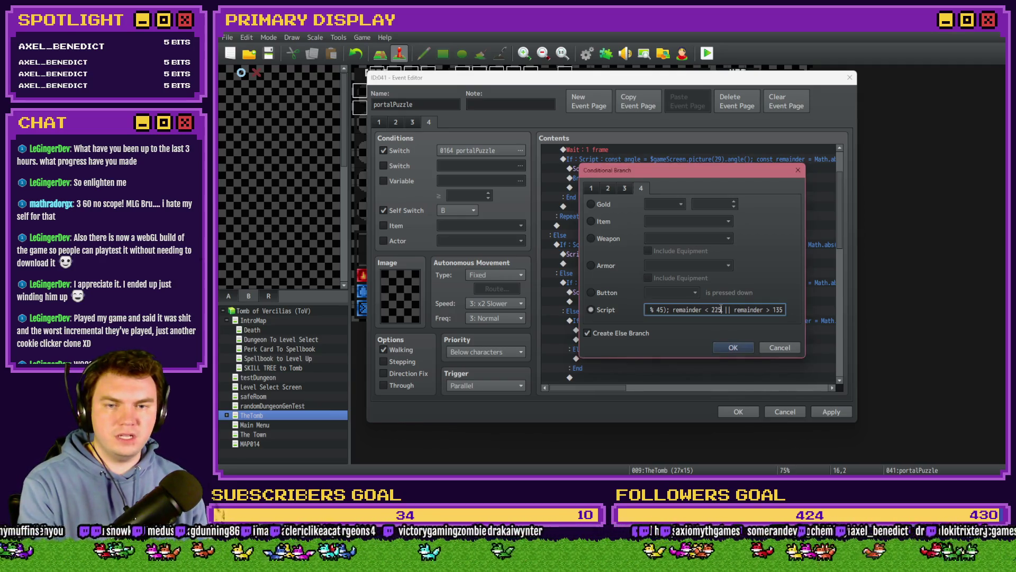
text(31)
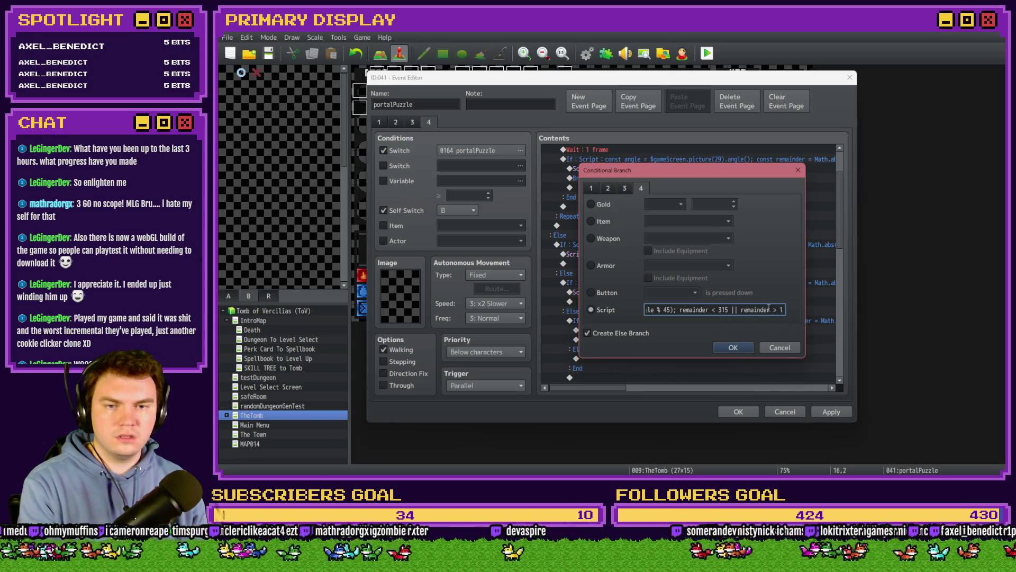
text(35)
key(alt+Tab)
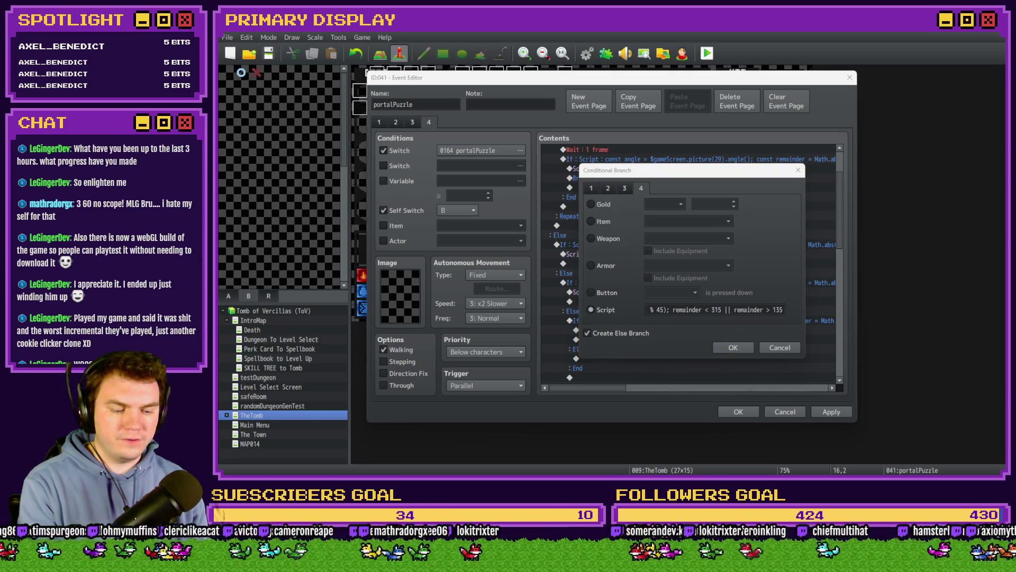
click(776, 310)
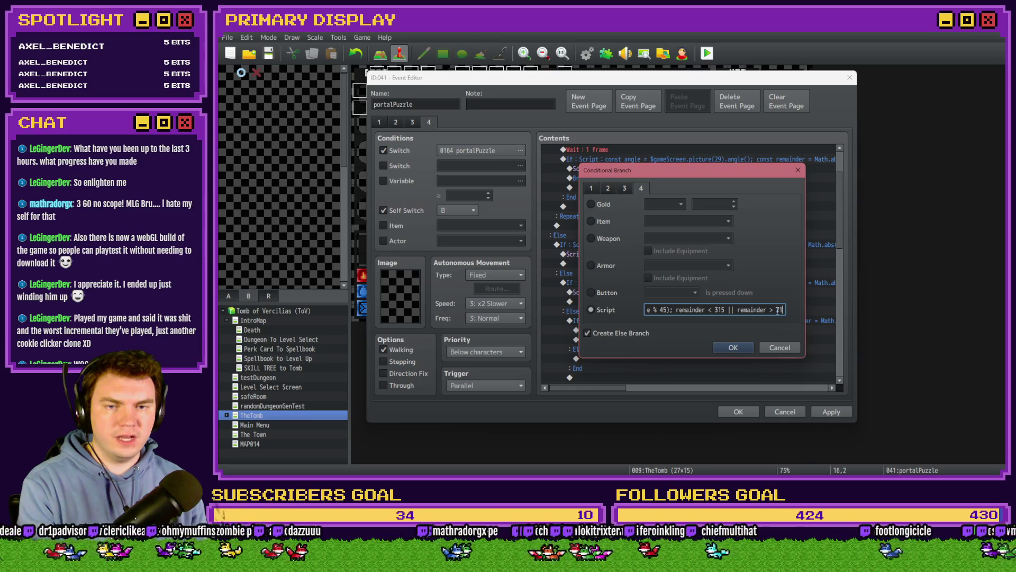
text(5)
key(Return)
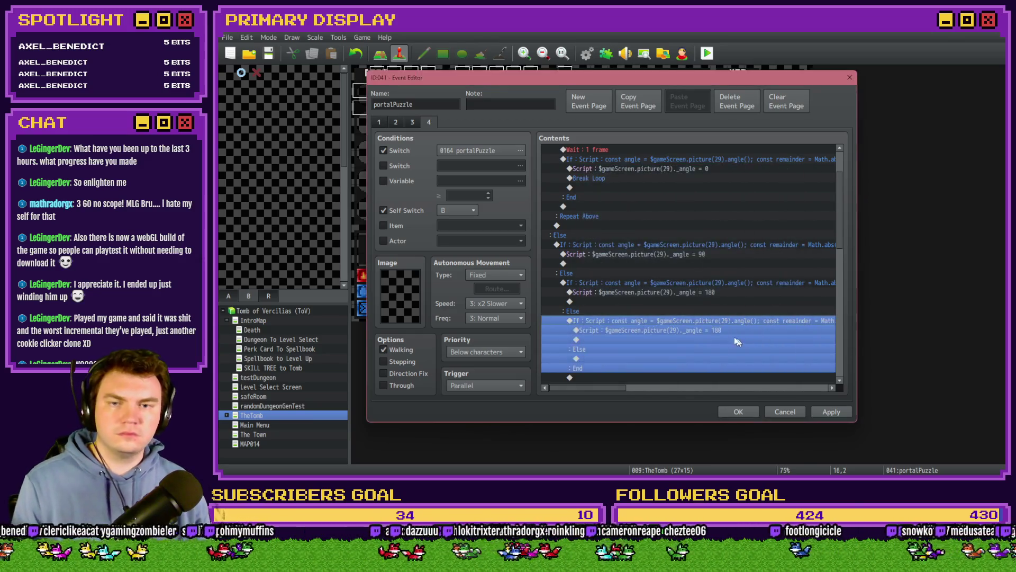
- Set the new branch's angle script to 270, close the event, and start a playtest
click(669, 328)
double_click(671, 328)
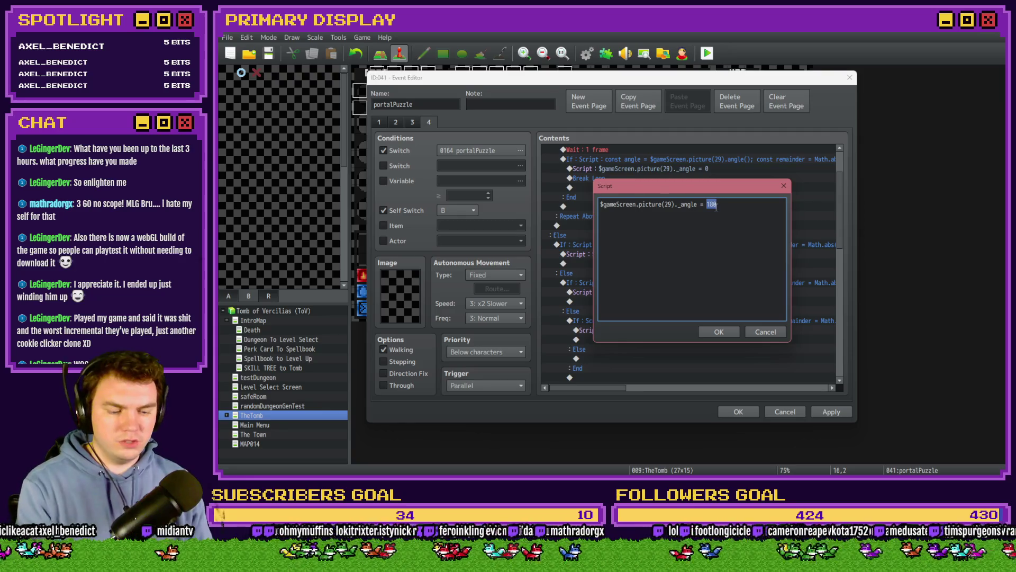
click(718, 332)
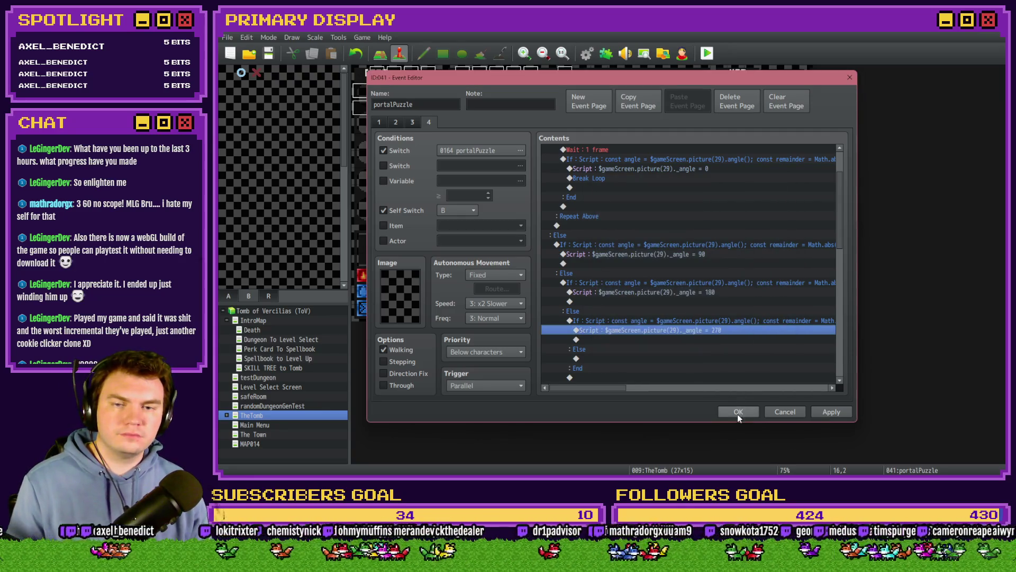
click(738, 412)
click(705, 53)
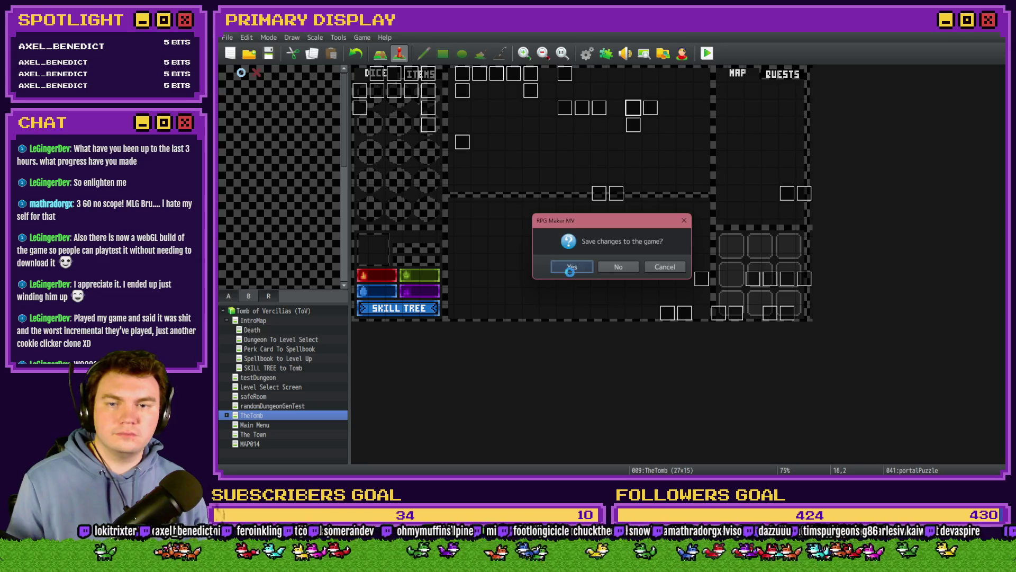
- Save changes for the playtest and turn on switch 0164 PORTALPUZZLE
click(600, 266)
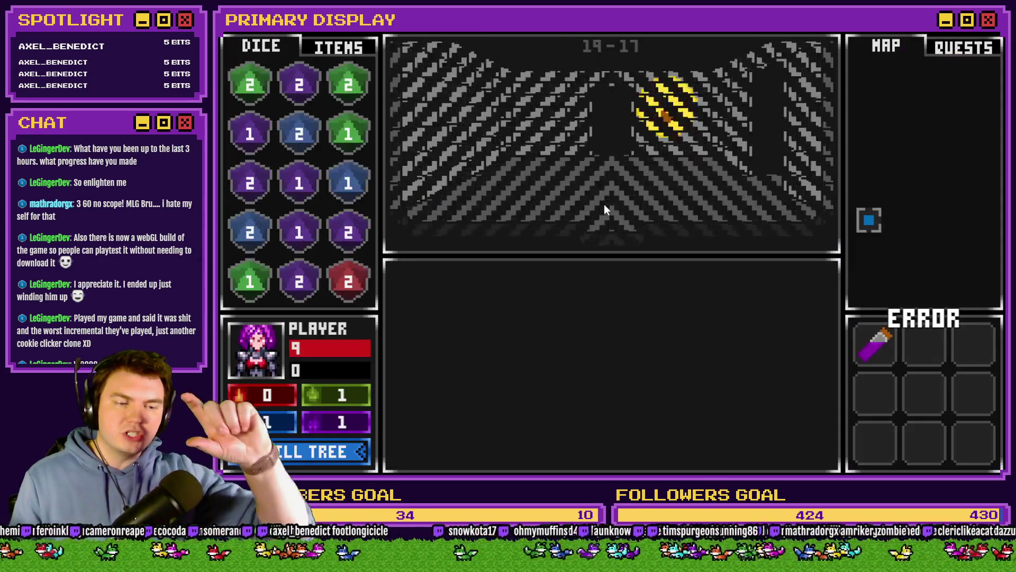
key(F9)
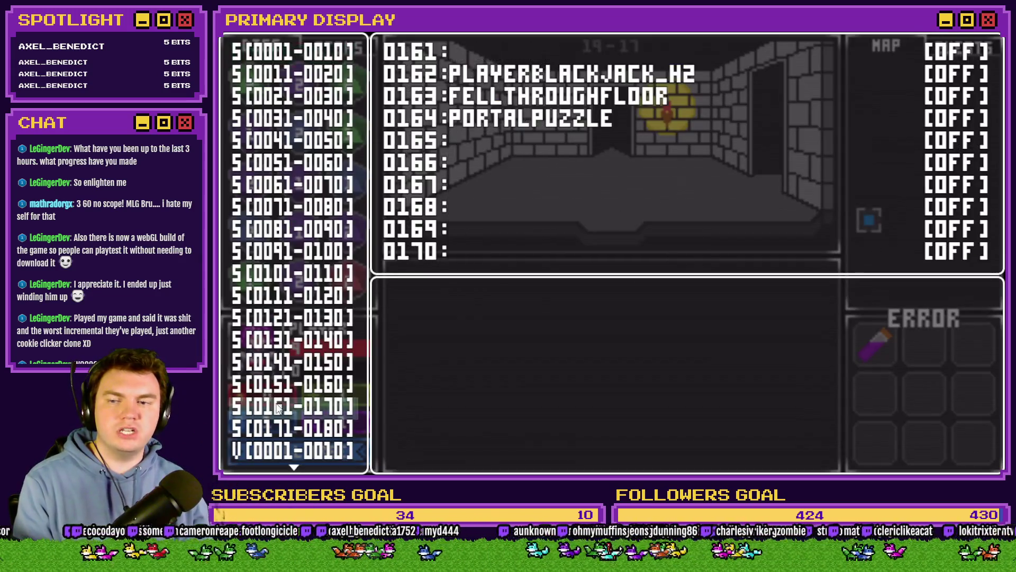
click(279, 406)
key(Down)
key(Down)
key(Down)
key(Return)
key(F9)
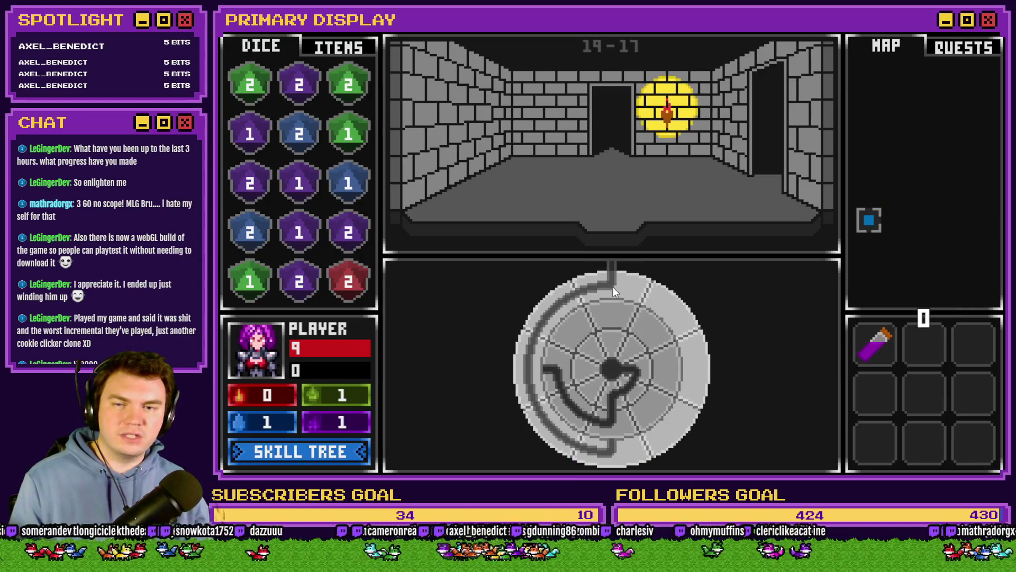
- Turn the dial to confirm it snaps to 90, then reopen portalPuzzle on page 4
mouse_move(612, 286)
mouse_down()
mouse_move(675, 311)
mouse_move(695, 380)
mouse_move(660, 444)
mouse_move(662, 405)
mouse_up()
drag(631, 447, 631, 447)
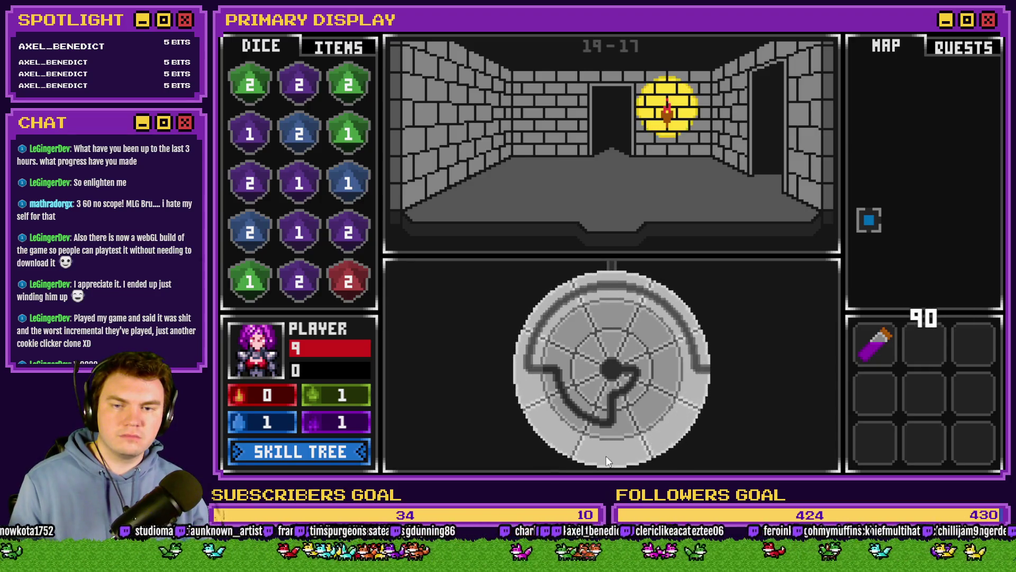
drag(696, 367, 634, 440)
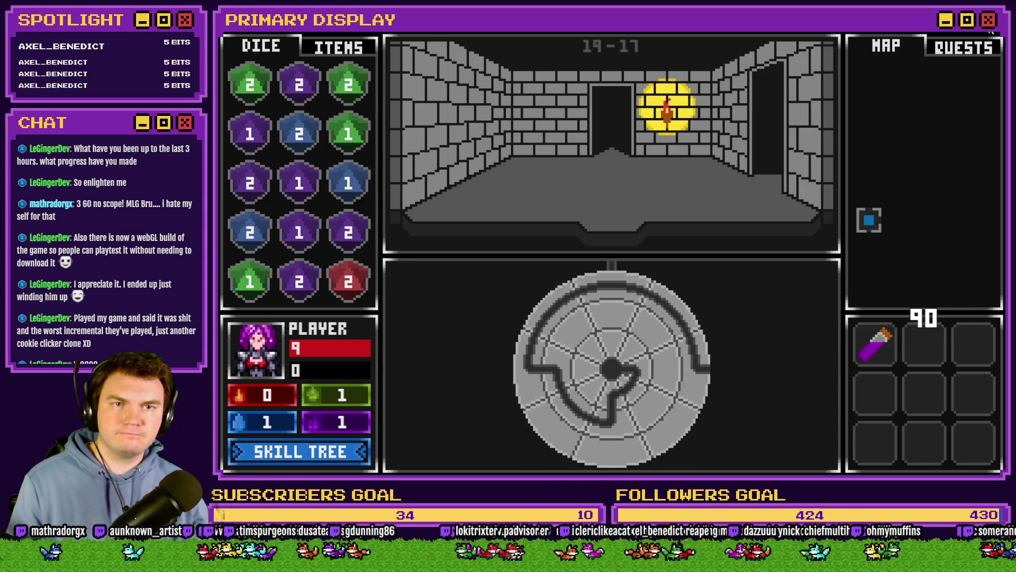
key(alt+F4)
double_click(643, 109)
click(429, 122)
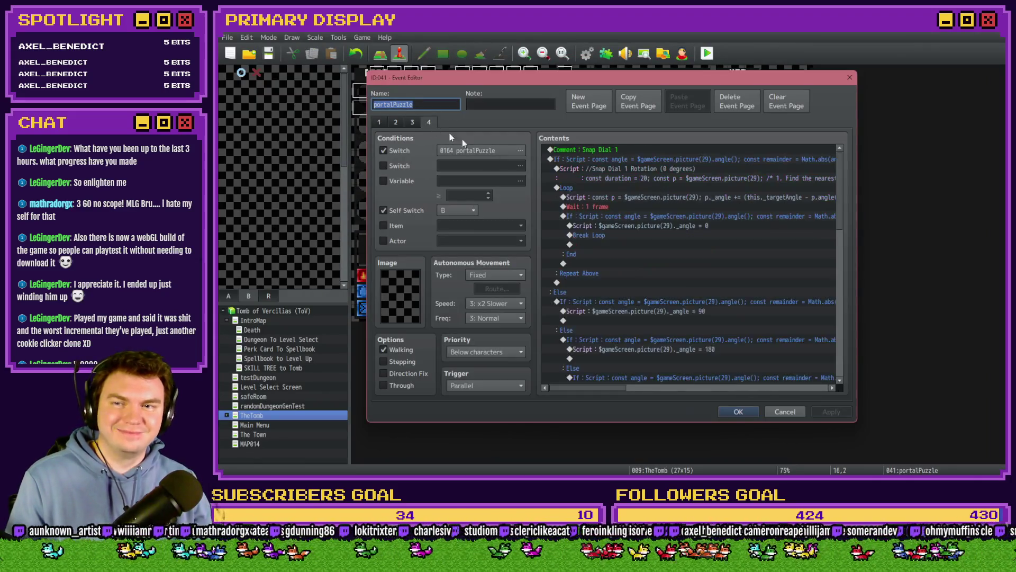
- Scroll page 4's Contents list to review the snap branches setting picture 29's angle to 0, 90, 180 and 270
scroll(664, 275, down, 1)
mouse_move(608, 390)
mouse_down()
mouse_move(659, 393)
mouse_move(639, 394)
mouse_move(648, 392)
mouse_up()
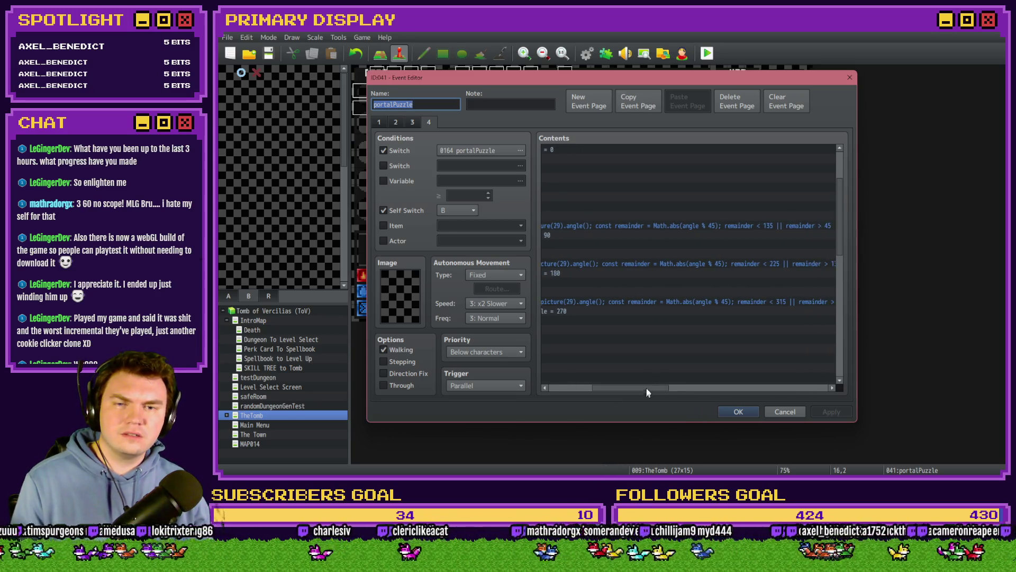
scroll(672, 307, up, 3)
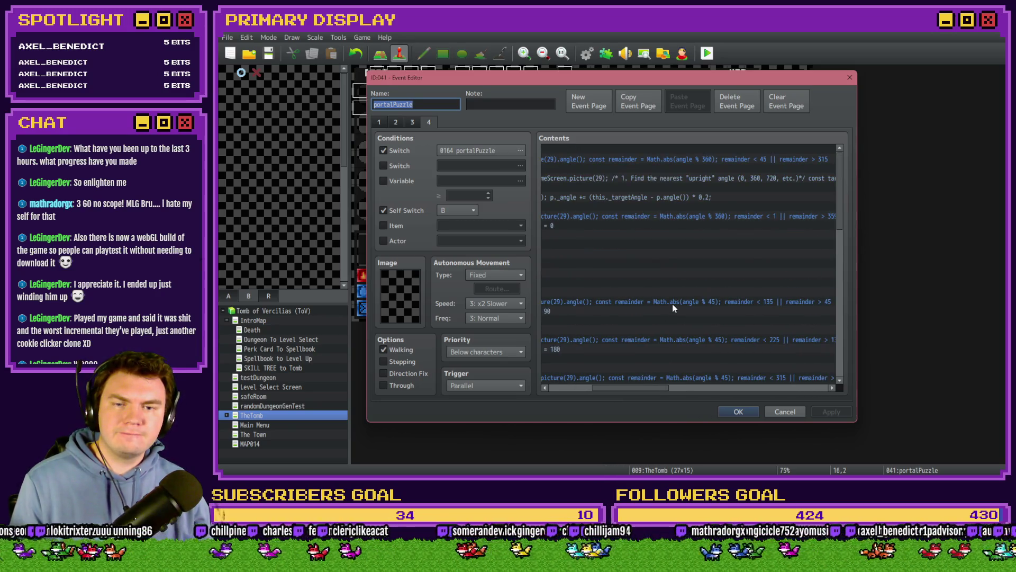
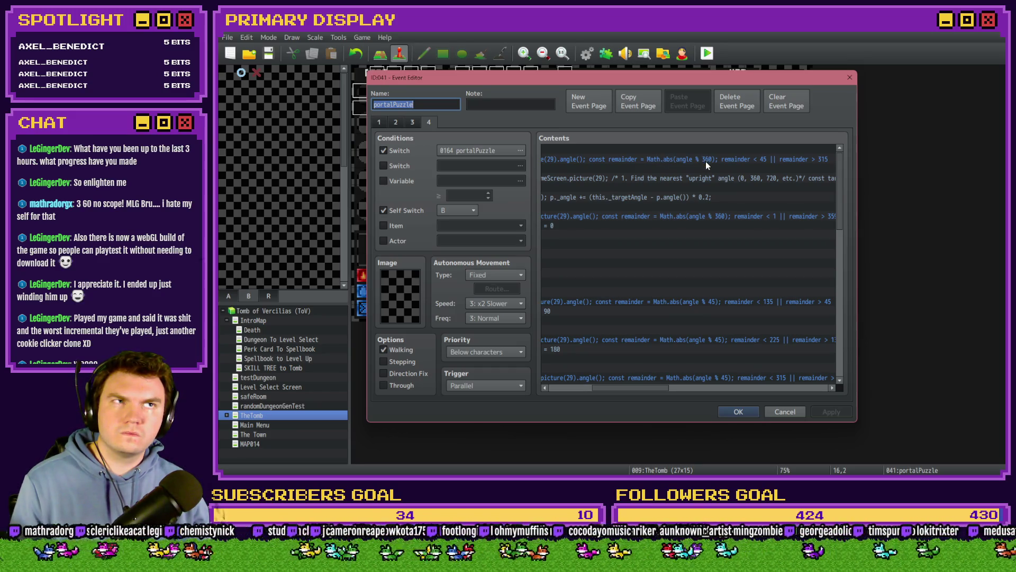
- Select the conditional-branch script commands in the portalPuzzle event's command list
mouse_move(652, 387)
mouse_down()
mouse_move(614, 397)
mouse_move(649, 389)
mouse_up()
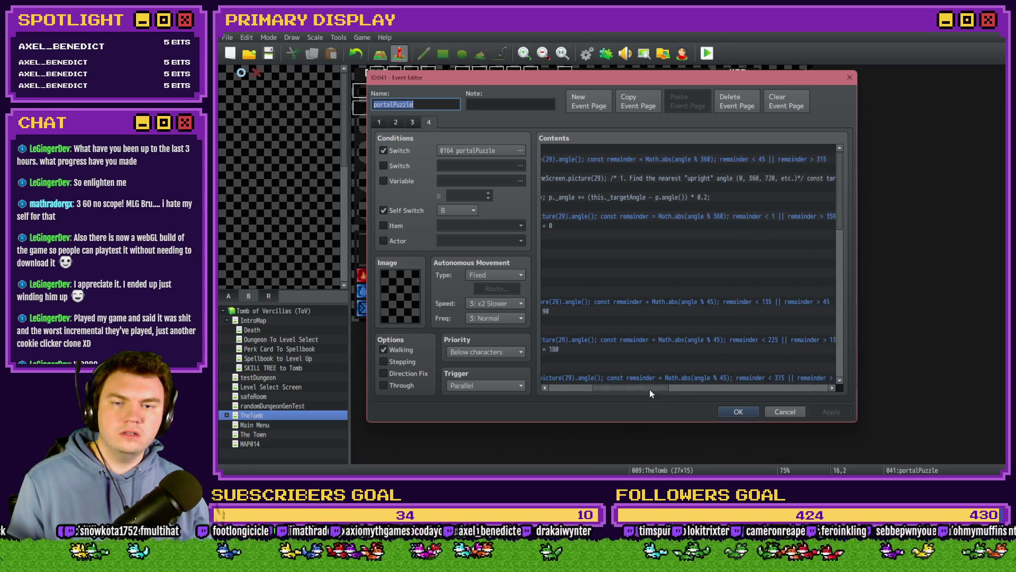
click(696, 305)
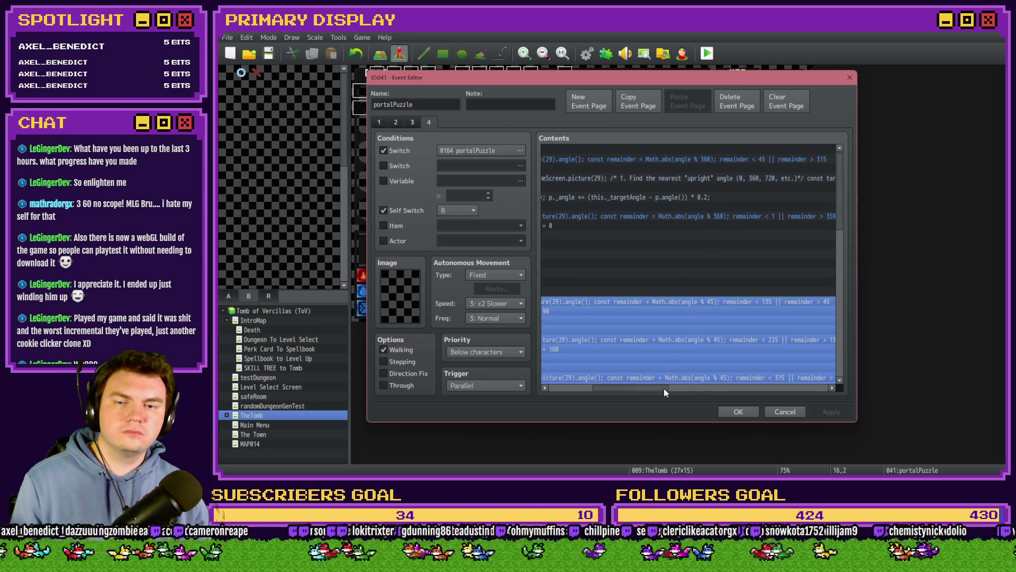
drag(664, 390, 606, 391)
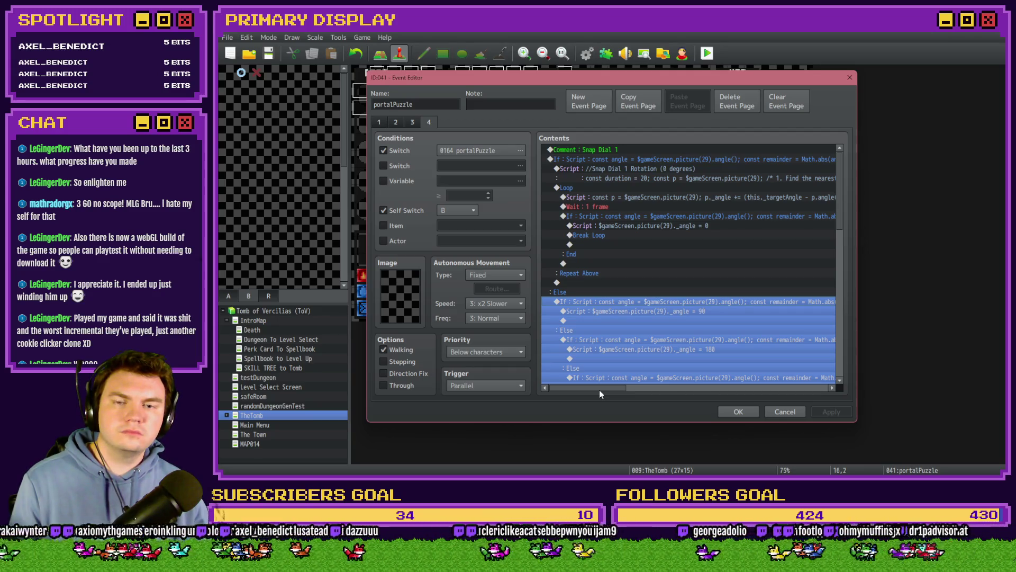
drag(599, 390, 671, 381)
click(763, 340)
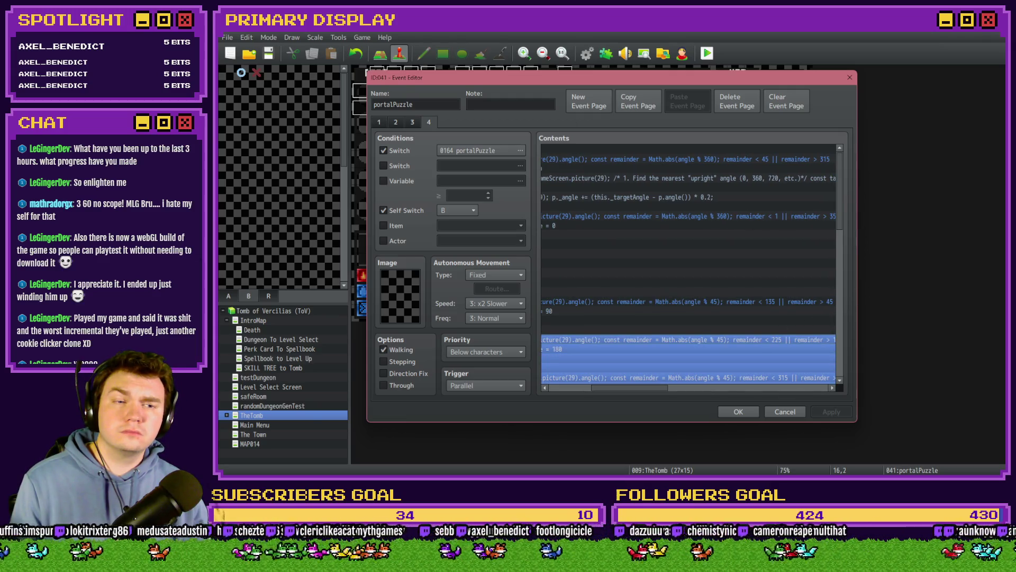
key(alt+Tab)
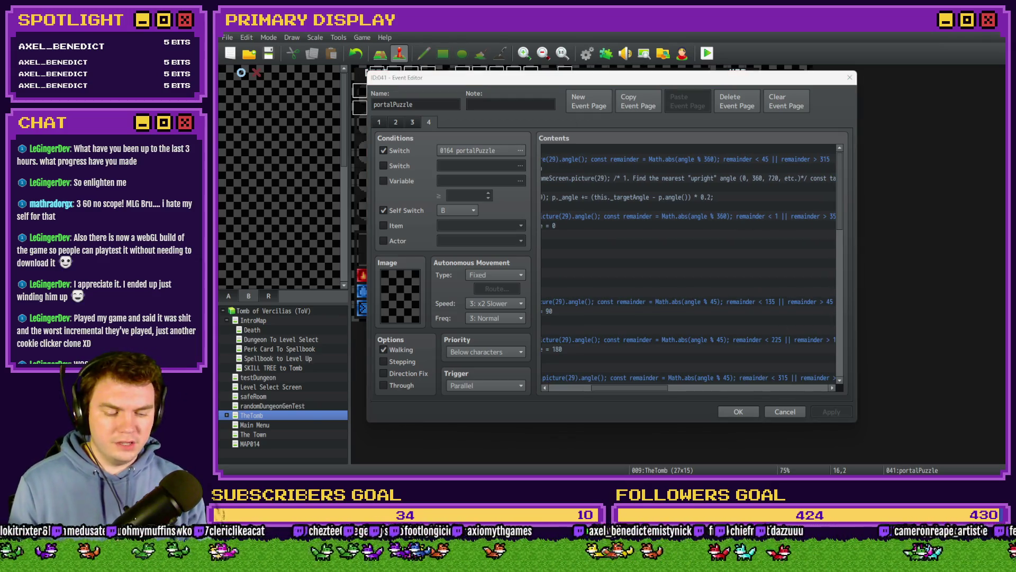
- Change the 180-degree branch script's modulo from 45 to 135
click(720, 332)
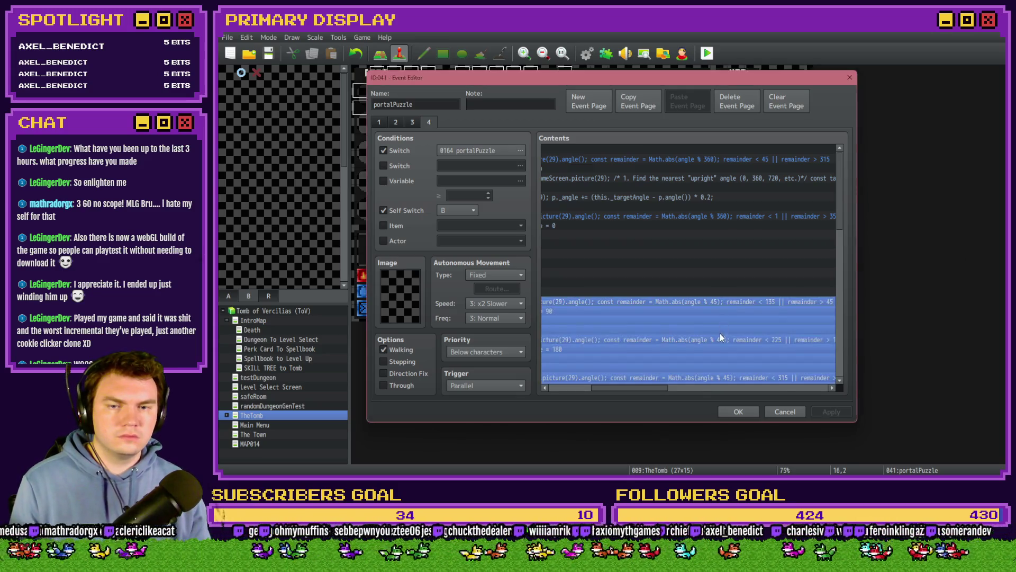
double_click(720, 334)
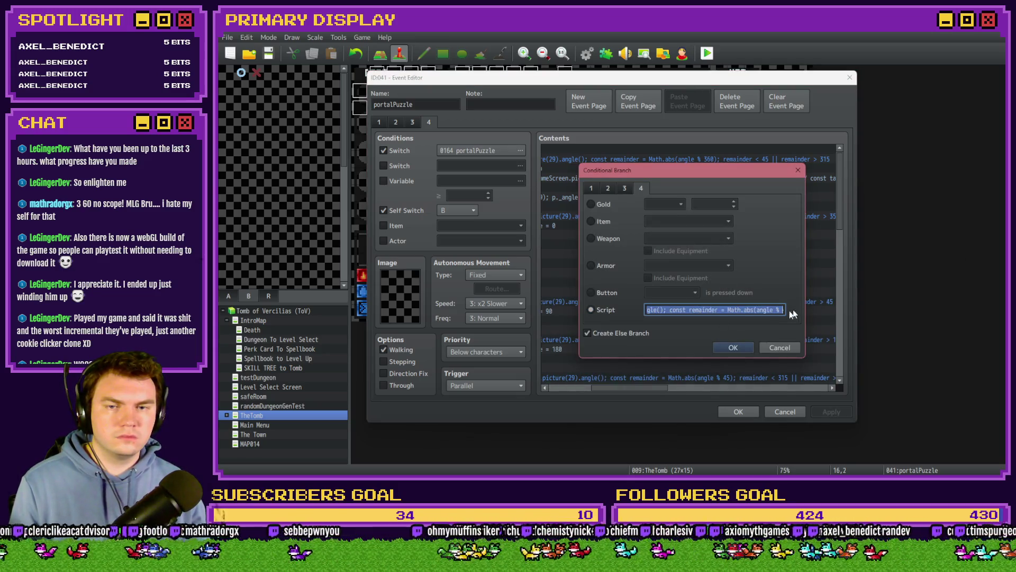
mouse_move(709, 311)
mouse_down()
mouse_move(784, 310)
mouse_move(737, 313)
mouse_up()
double_click(736, 310)
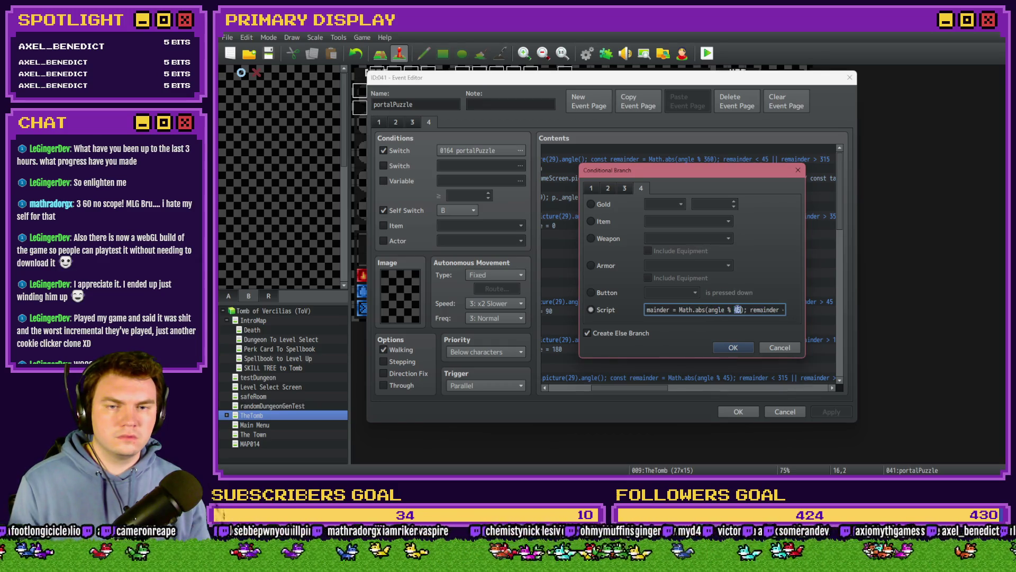
click(733, 347)
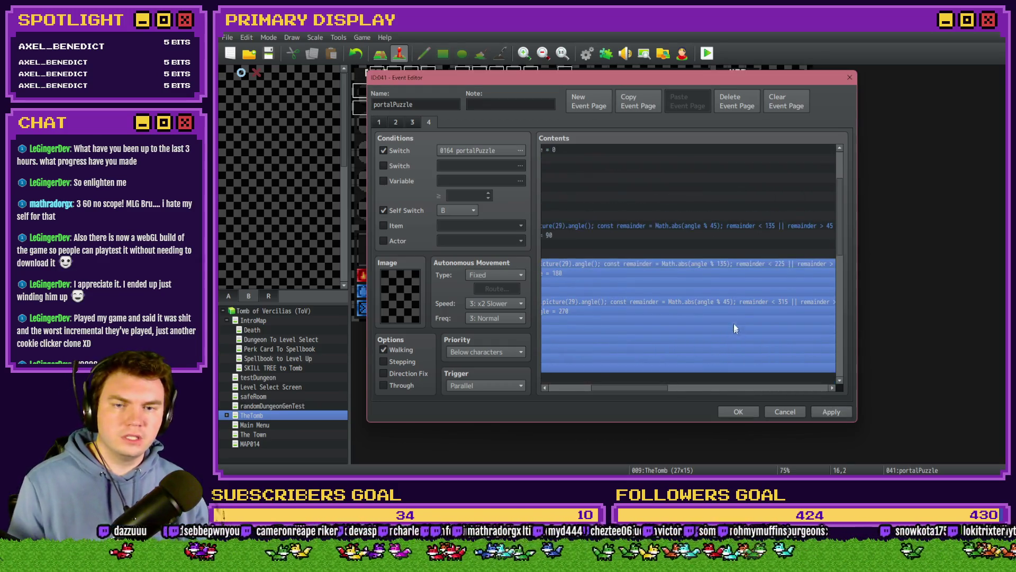
- Change the 270-degree branch modulo to 225, keep the event changes and start a playtest
click(744, 302)
double_click(745, 303)
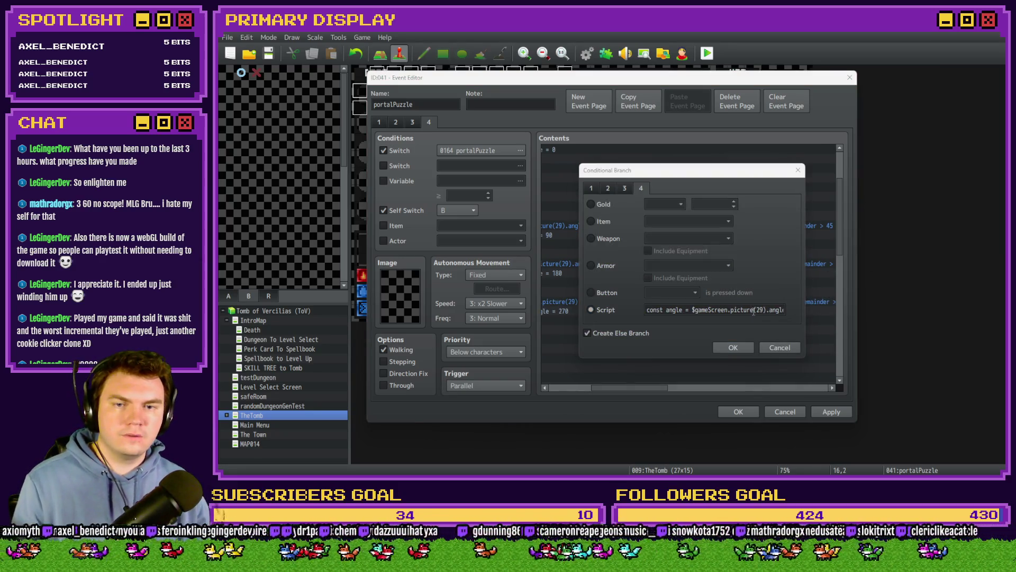
drag(754, 311, 789, 311)
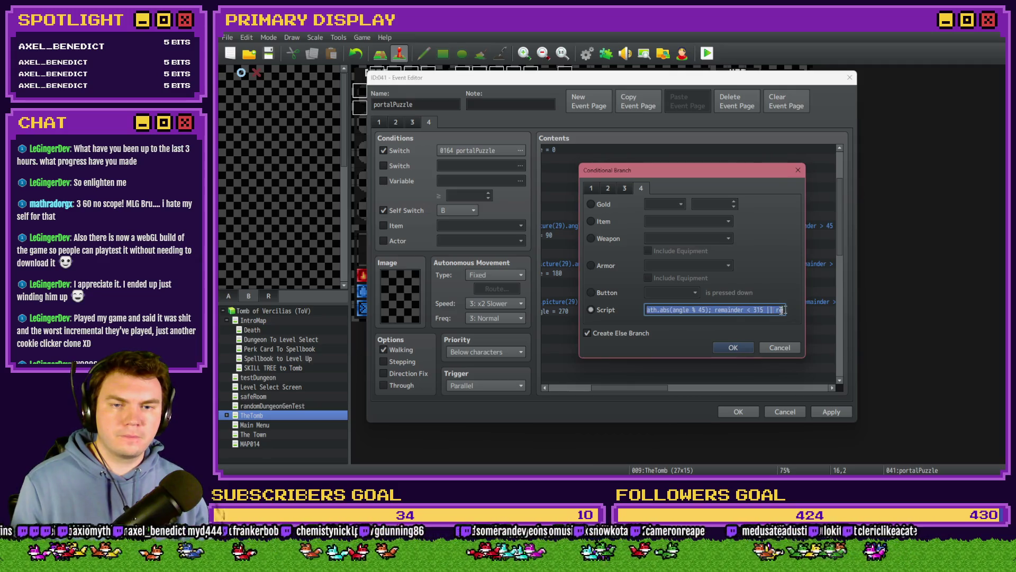
double_click(698, 310)
text(225)
click(737, 351)
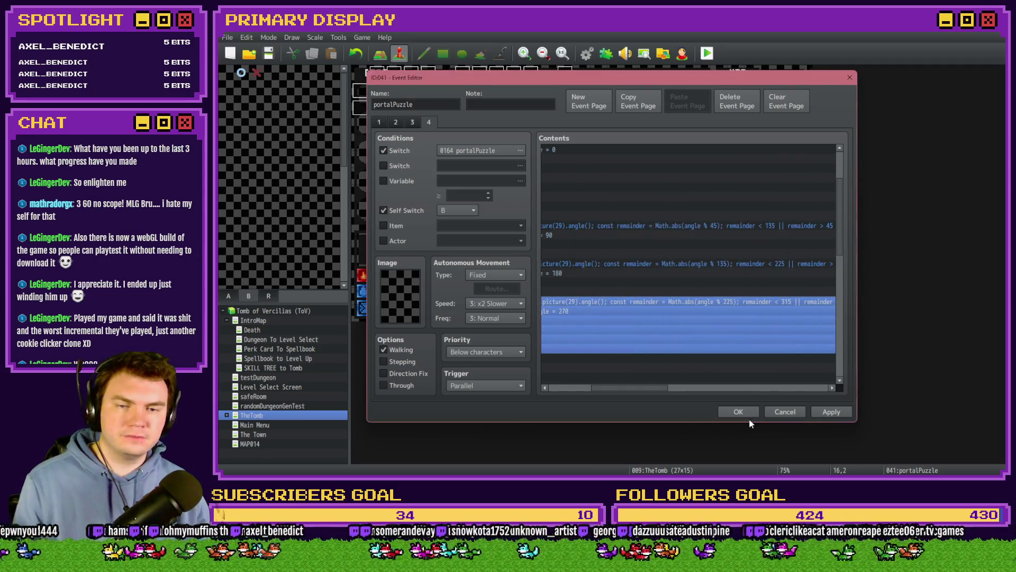
click(738, 411)
click(707, 53)
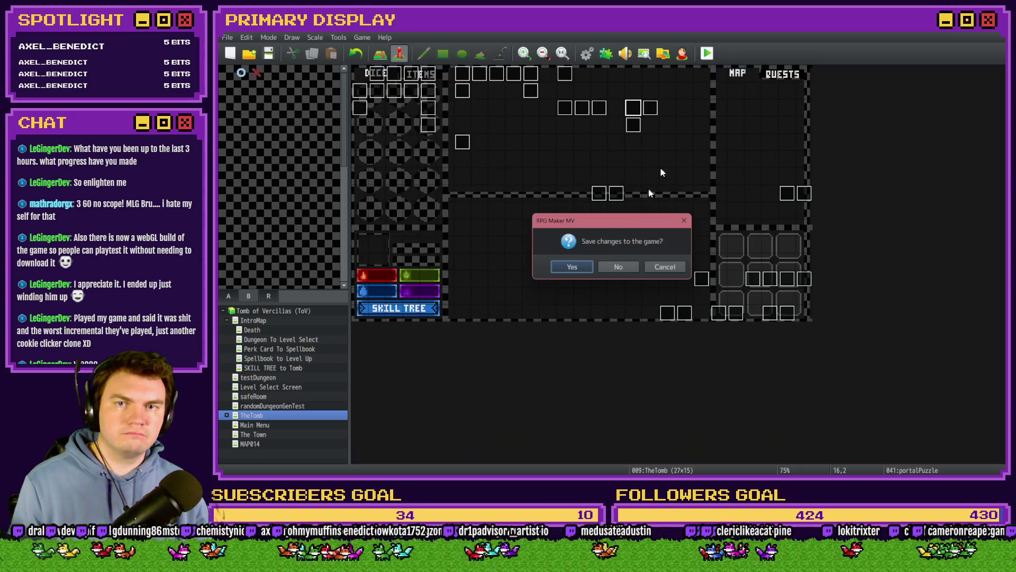
- Save, pick the scroll perk, and turn on switches 0163 and 0164 PORTALPUZZLE via the F9 debug list
click(571, 268)
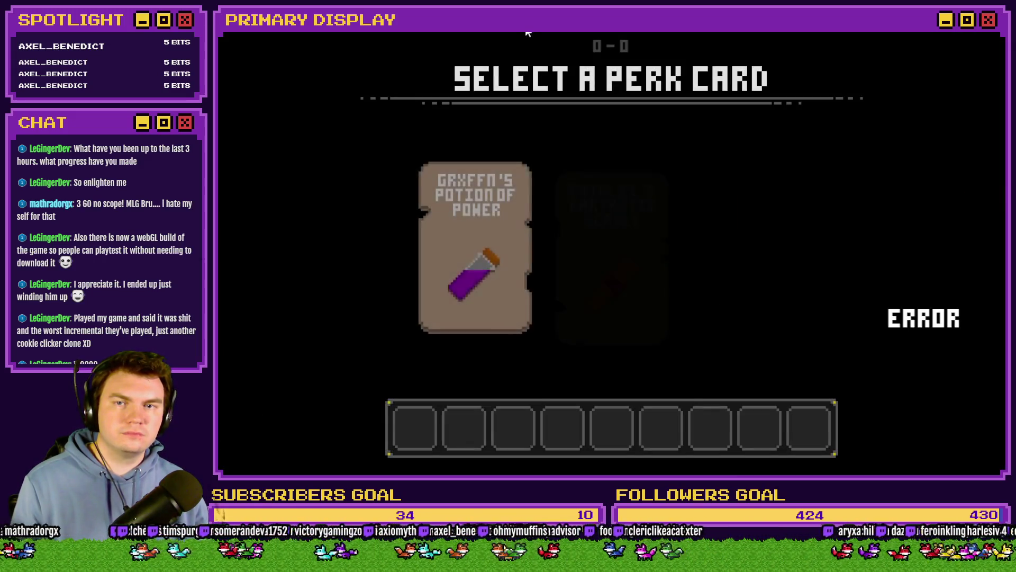
click(608, 243)
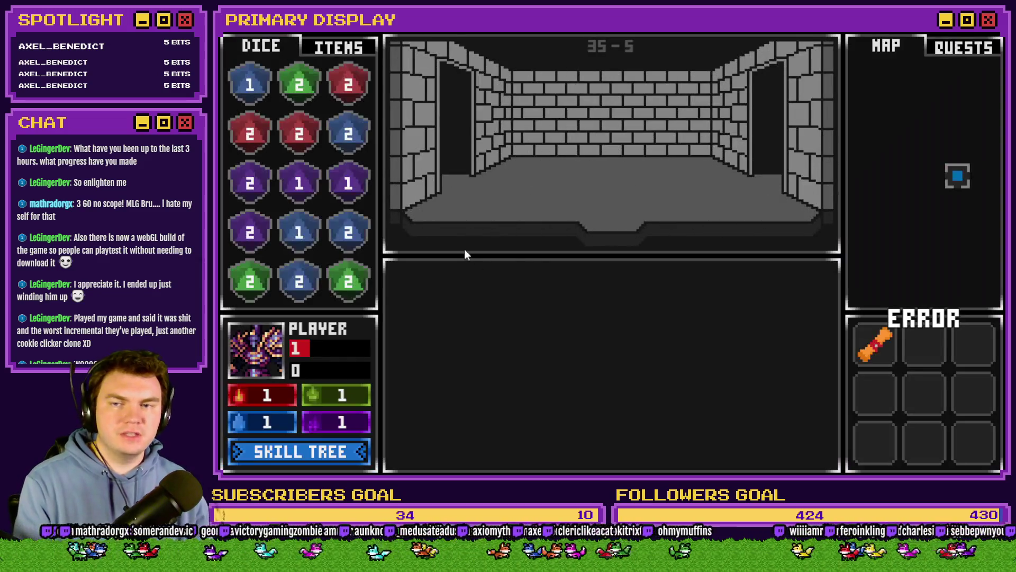
key(F9)
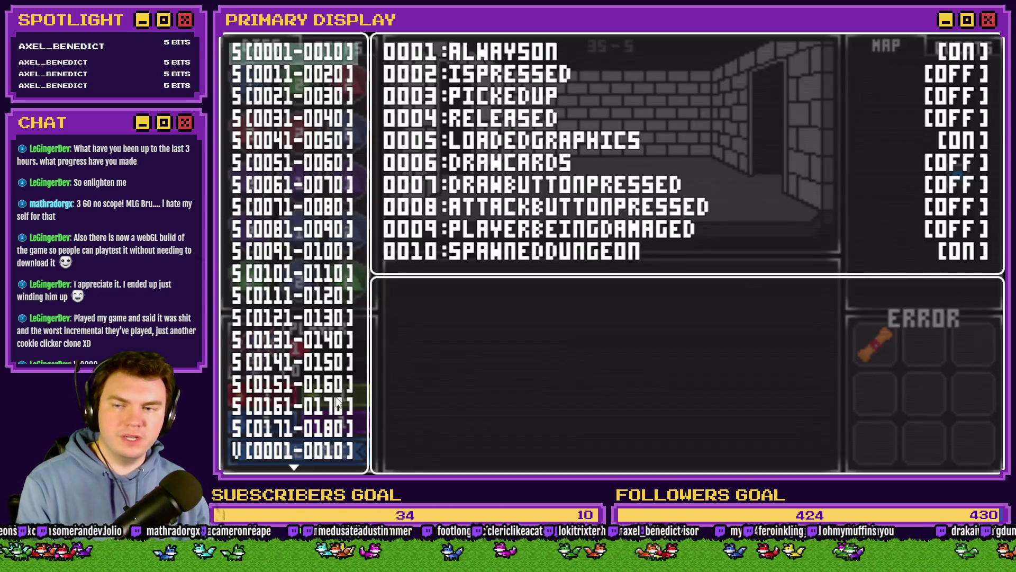
click(338, 406)
key(Down)
key(Down)
key(Return)
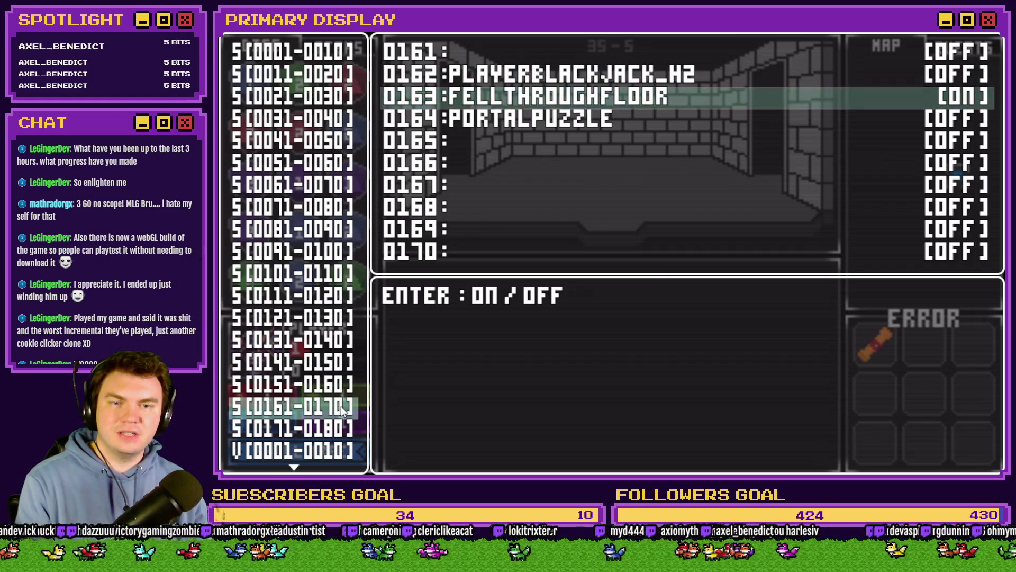
key(Down)
key(Return)
key(Escape)
key(Escape)
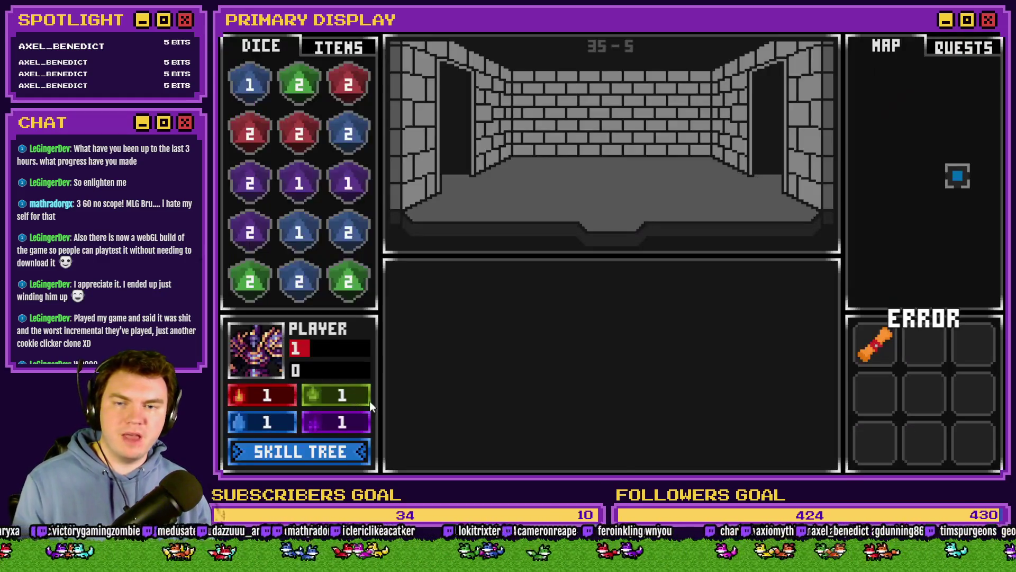
- Spin the dial ring several times to check it snaps to 90, then close the playtest
drag(618, 453, 552, 427)
mouse_move(691, 373)
mouse_down()
mouse_move(688, 422)
mouse_move(698, 367)
mouse_move(642, 453)
mouse_up()
mouse_move(703, 373)
mouse_down()
mouse_move(669, 297)
mouse_move(723, 258)
mouse_move(623, 283)
mouse_move(656, 289)
mouse_move(579, 278)
mouse_move(601, 278)
mouse_move(698, 328)
mouse_move(669, 294)
mouse_move(706, 383)
mouse_move(702, 396)
mouse_move(693, 387)
mouse_move(695, 408)
mouse_move(668, 441)
mouse_up()
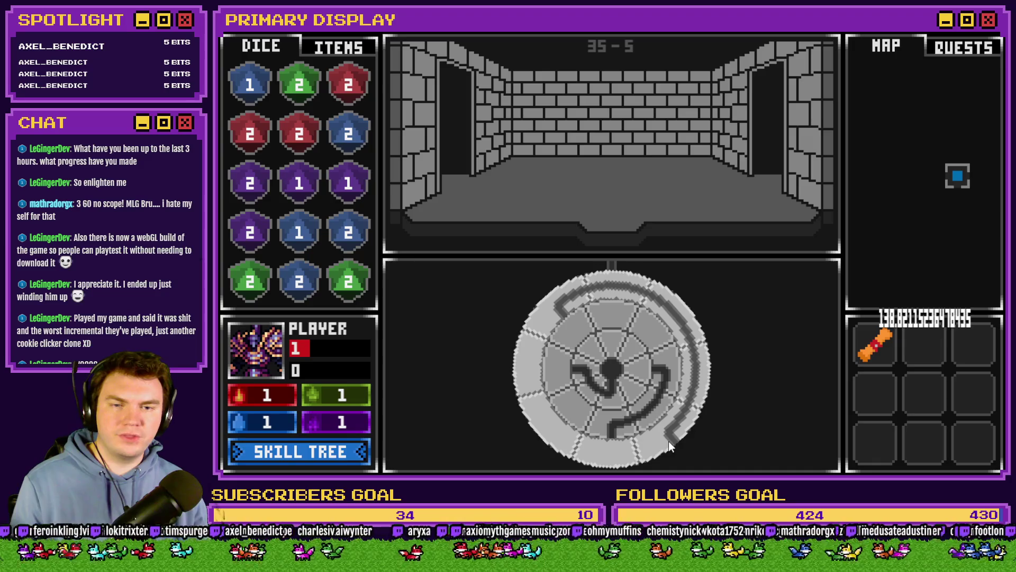
drag(668, 440, 574, 448)
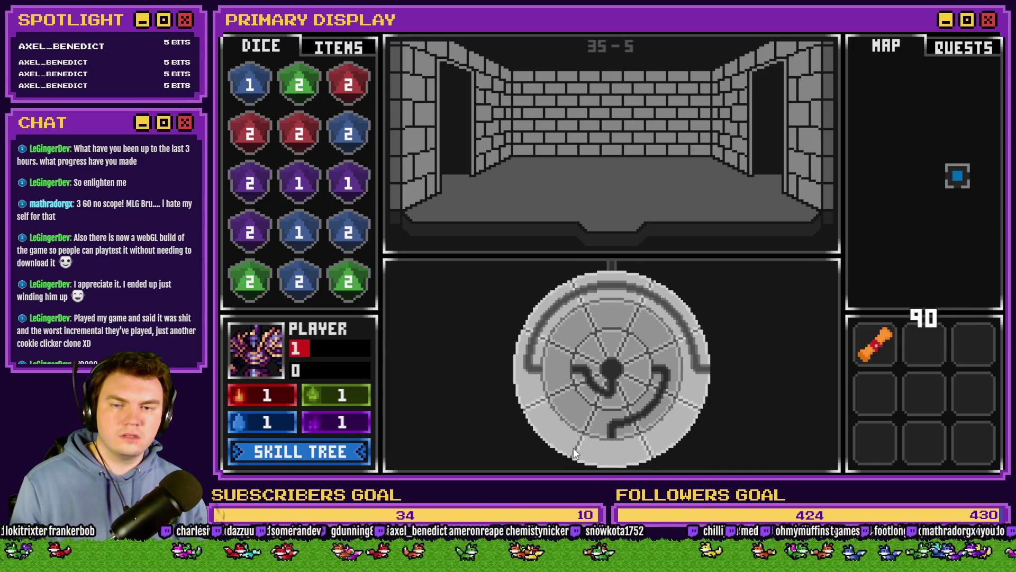
click(964, 28)
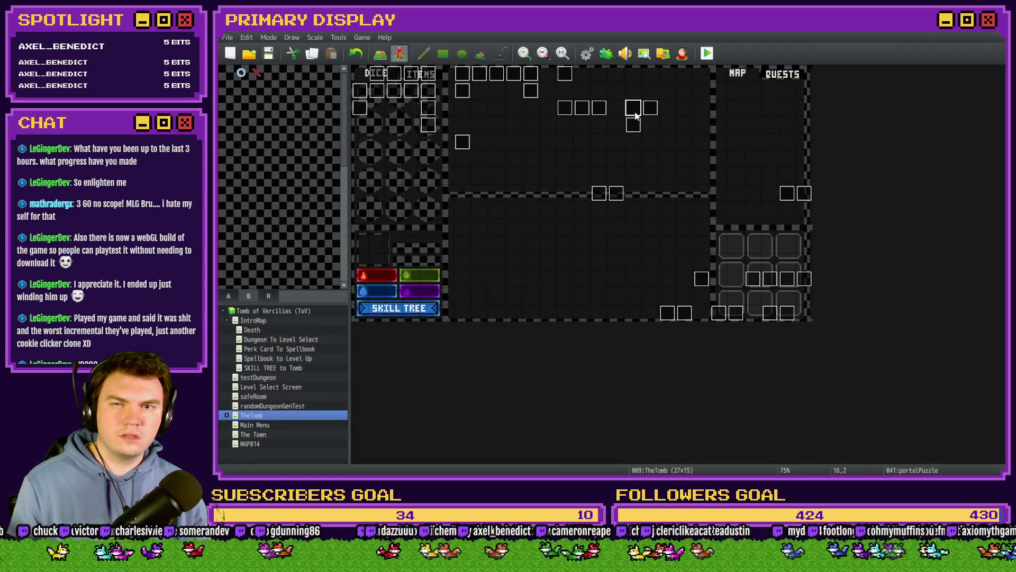
double_click(636, 113)
scroll(640, 275, down, 10)
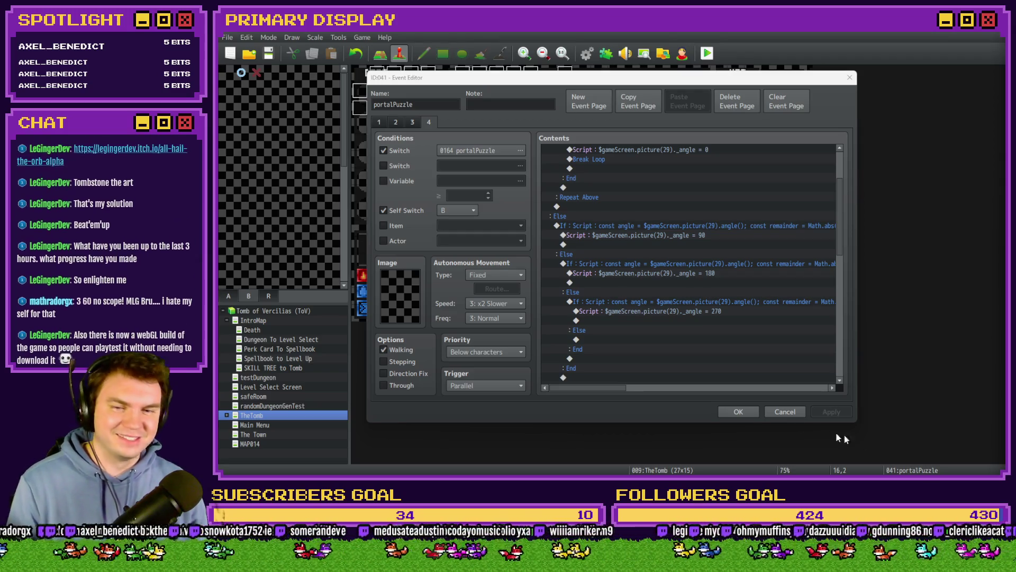
click(738, 411)
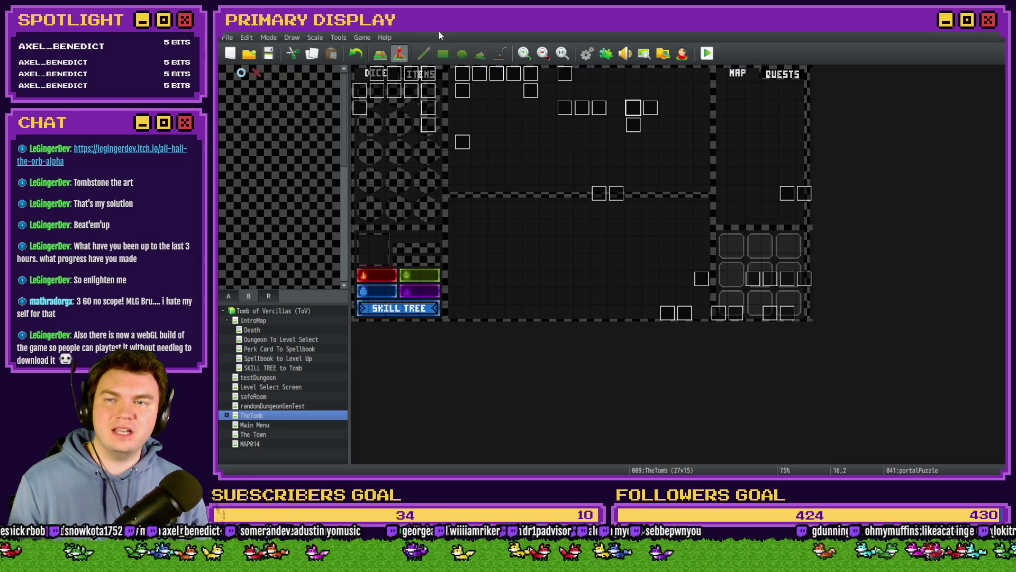
- Switch to Photoshop's ToV_TrapPuzzles document and collapse the Character panel to enlarge the Layers list
key(alt+Tab)
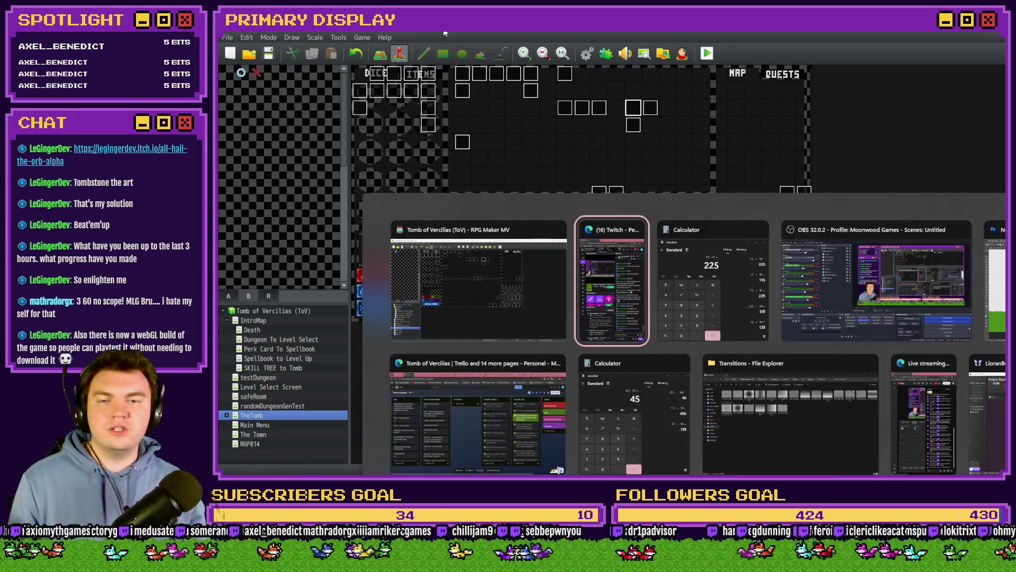
key(Tab)
key(Tab)
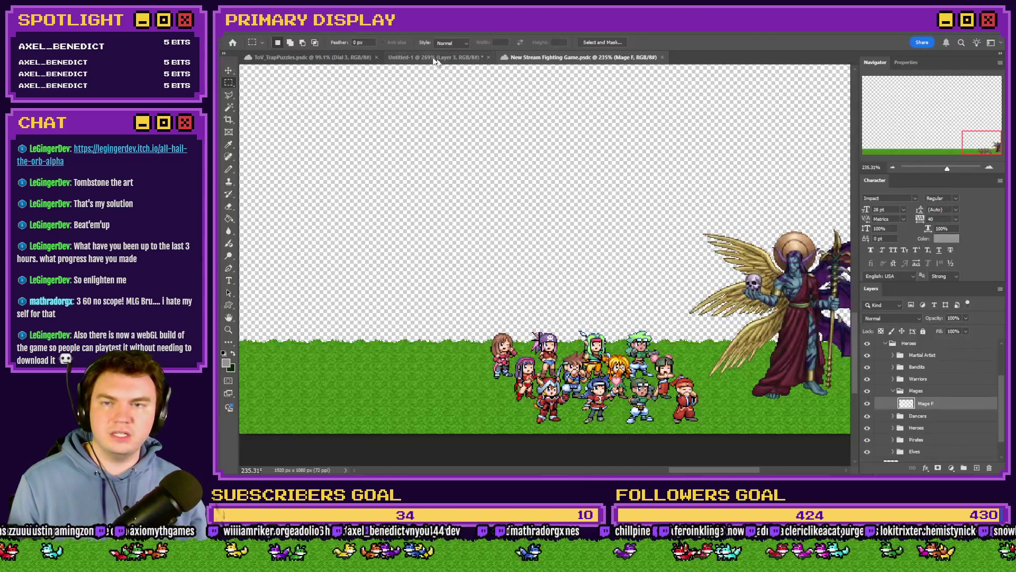
click(434, 57)
click(339, 57)
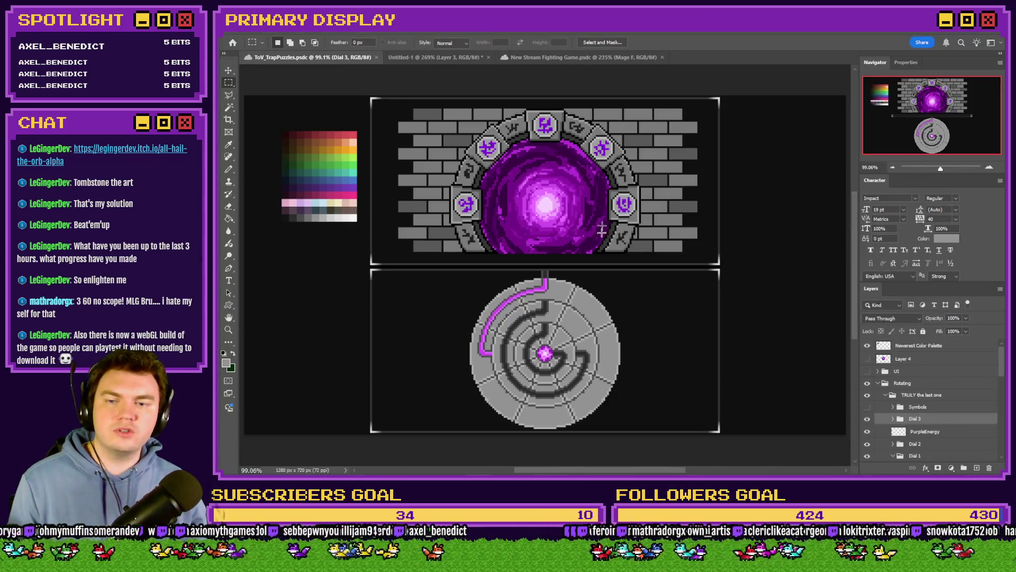
scroll(583, 347, up, 5)
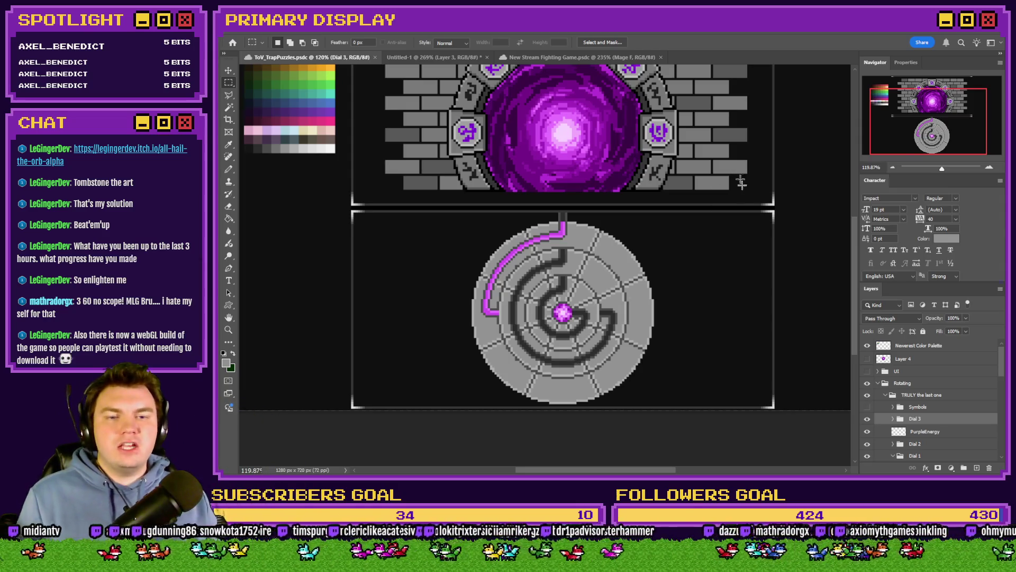
double_click(881, 182)
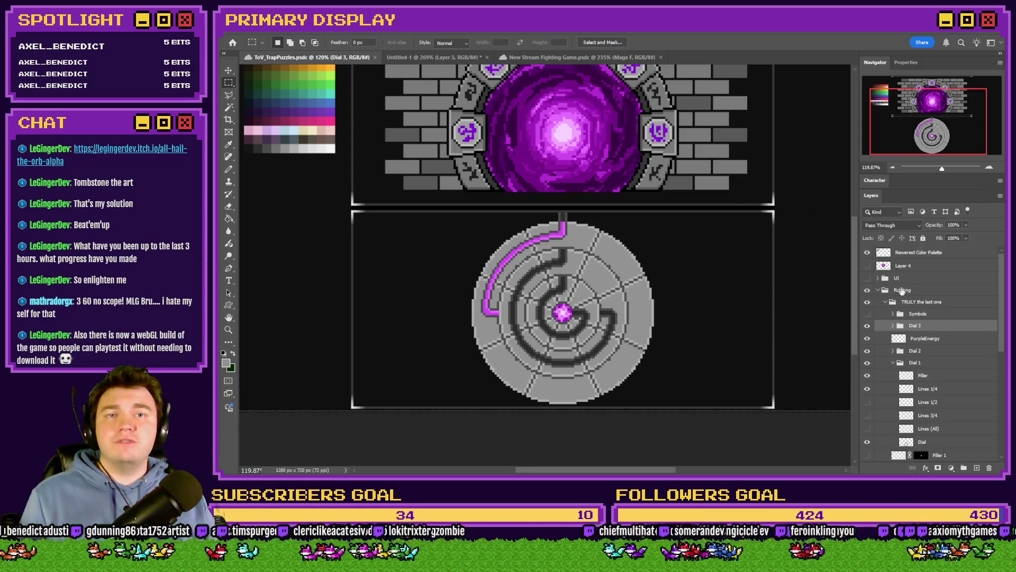
- Hide the 'TRULY the last one' dial and show the New Spinners flame dial instead of Spinner
click(885, 302)
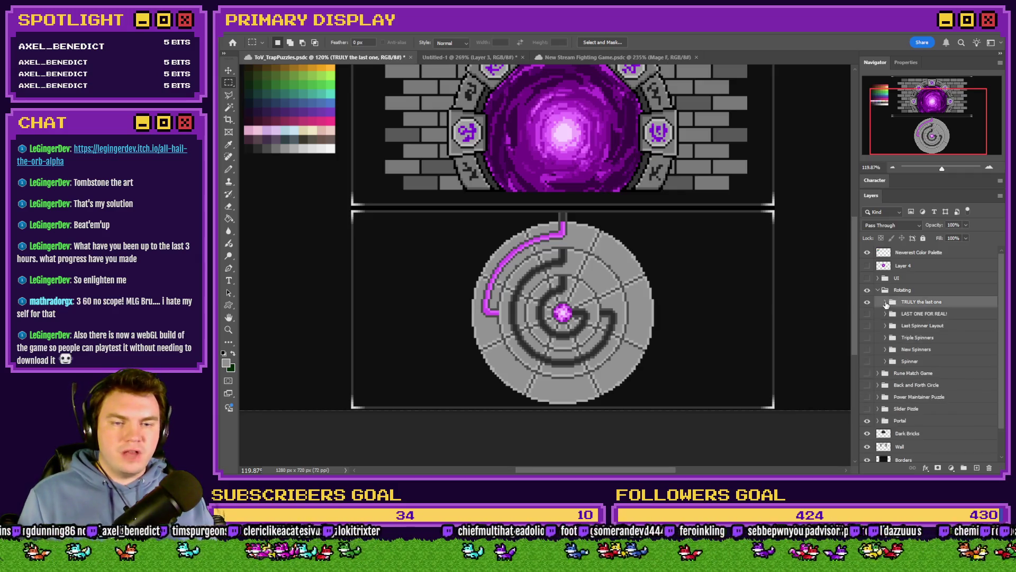
click(867, 302)
click(867, 361)
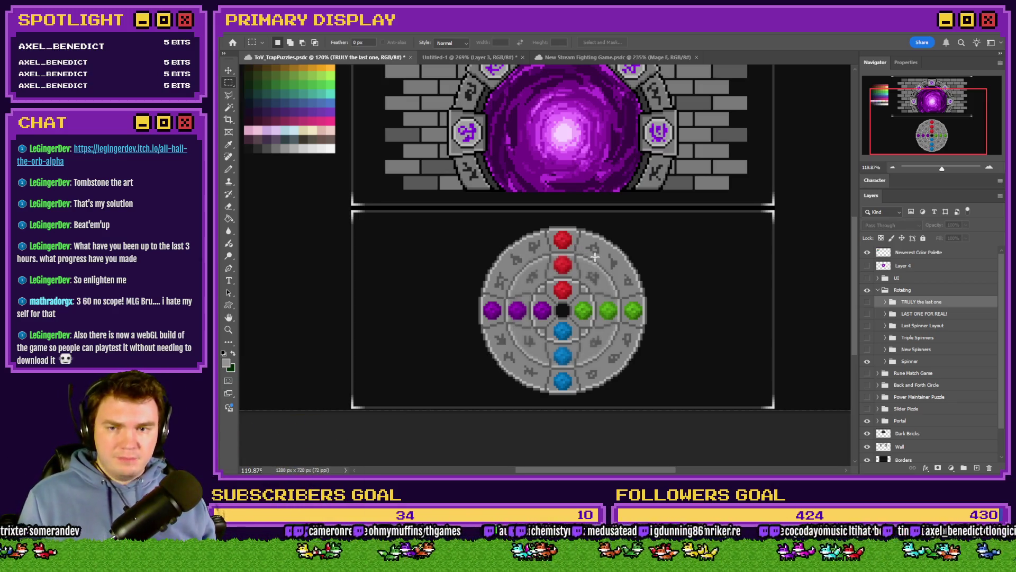
click(867, 349)
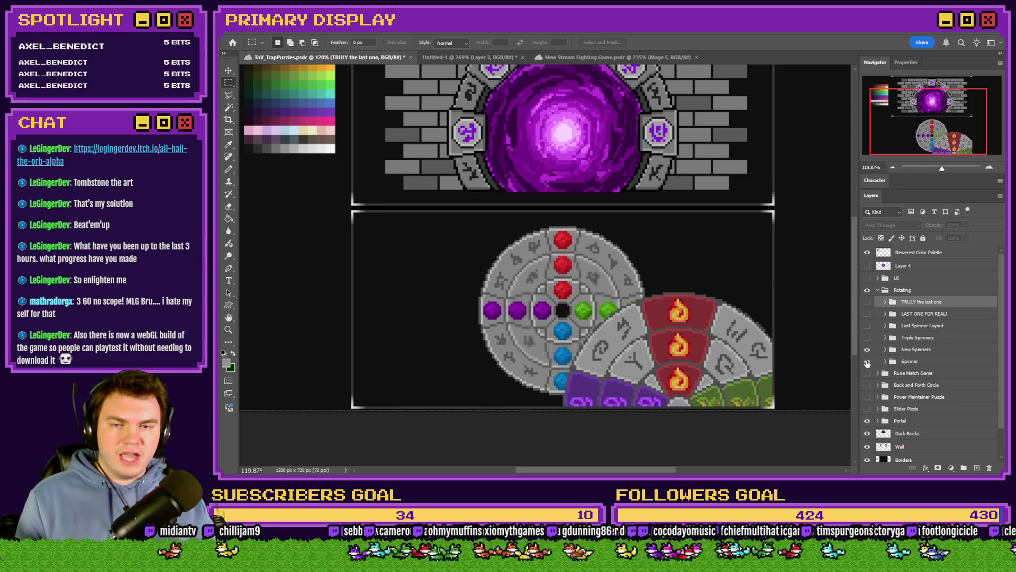
click(867, 361)
- Move the New Spinners flame dial to the canvas centre, then swap it for the Triple Spinners layout
click(919, 351)
mouse_move(723, 324)
mouse_down()
mouse_move(594, 323)
mouse_move(603, 324)
mouse_up()
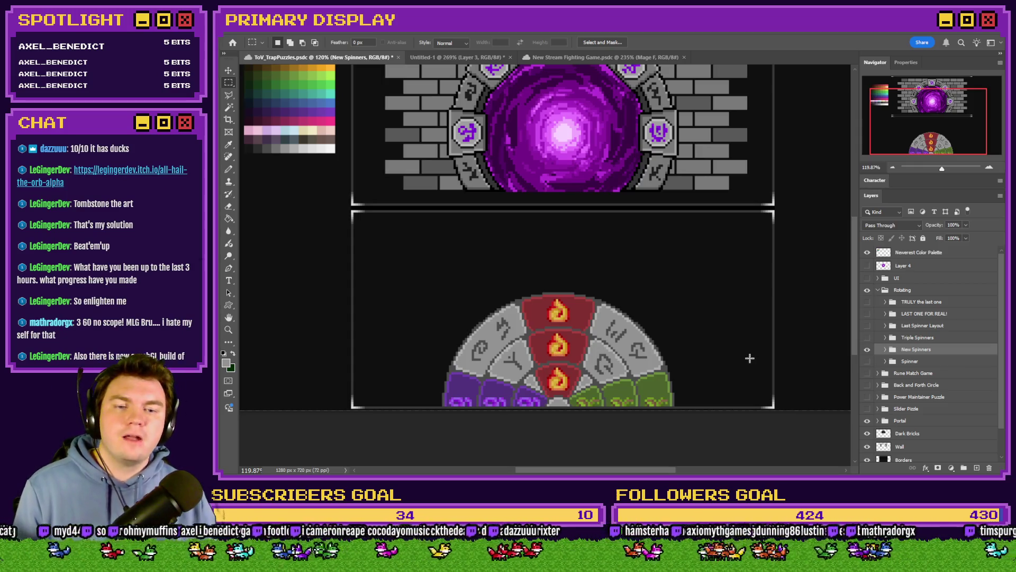
click(868, 350)
click(867, 339)
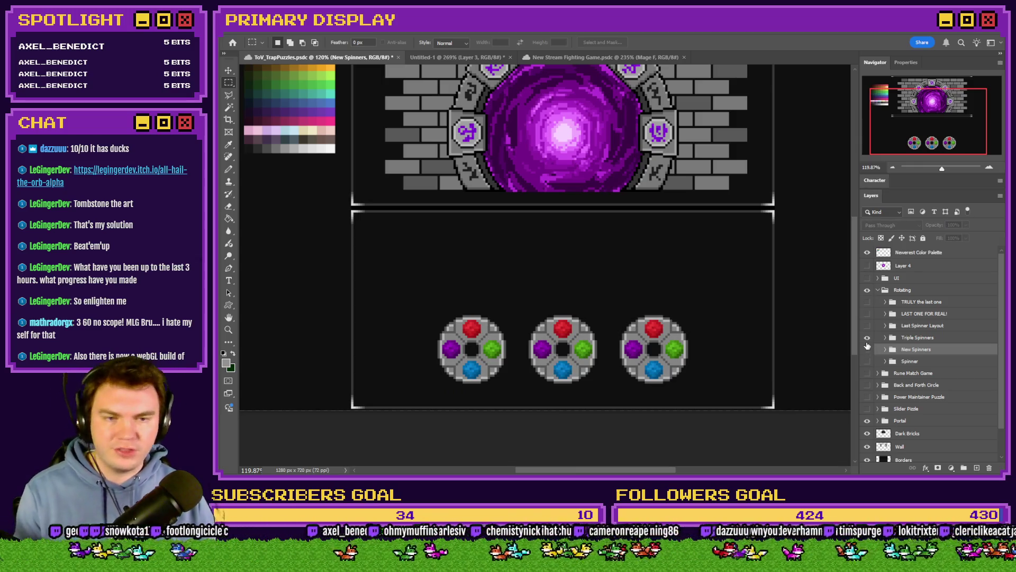
- Preview Triple Spinners, Last Spinner Layout and LAST ONE FOR REAL!, then restore only 'TRULY the last one'
click(867, 337)
click(867, 325)
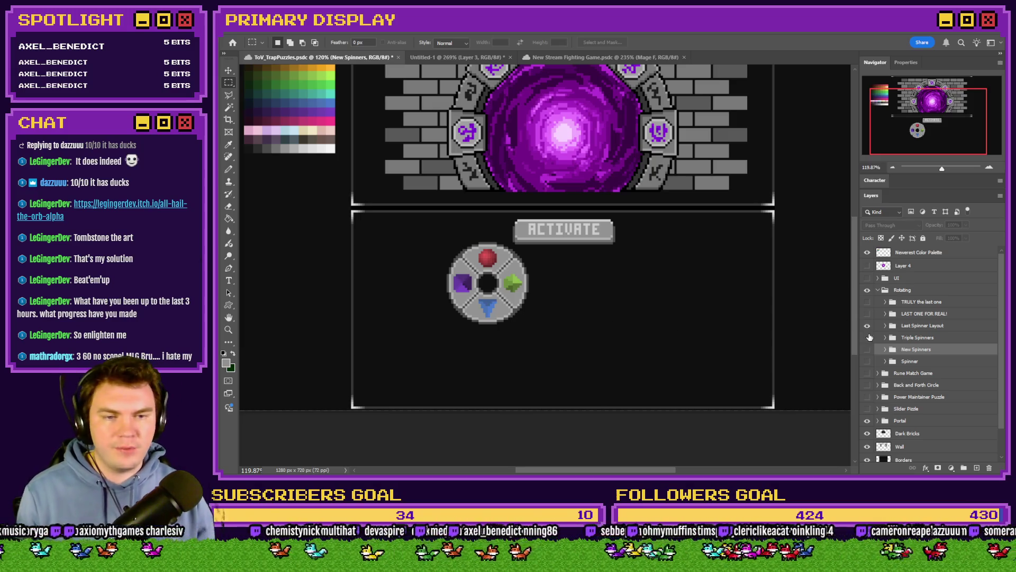
click(867, 326)
click(867, 314)
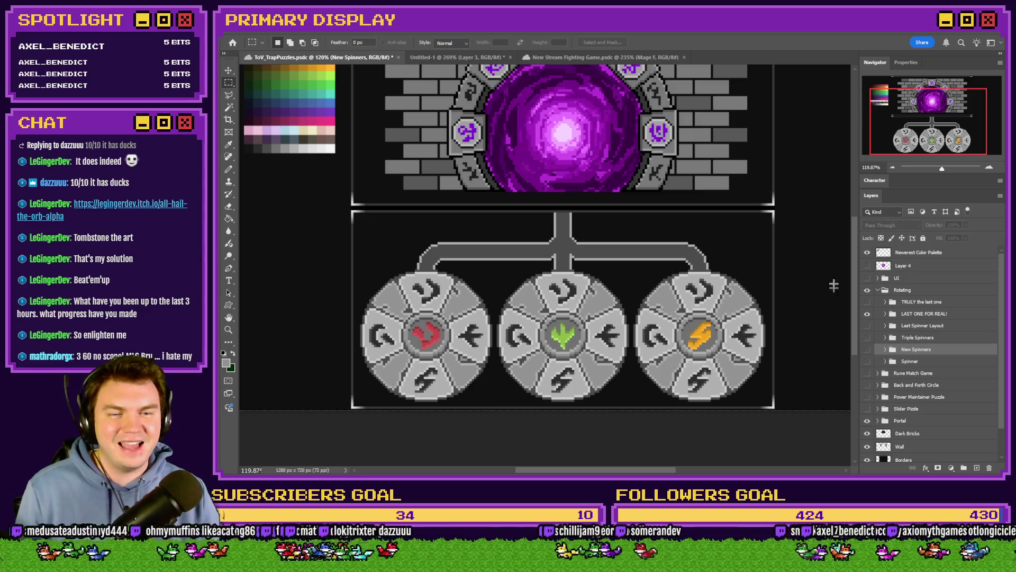
click(868, 315)
click(867, 302)
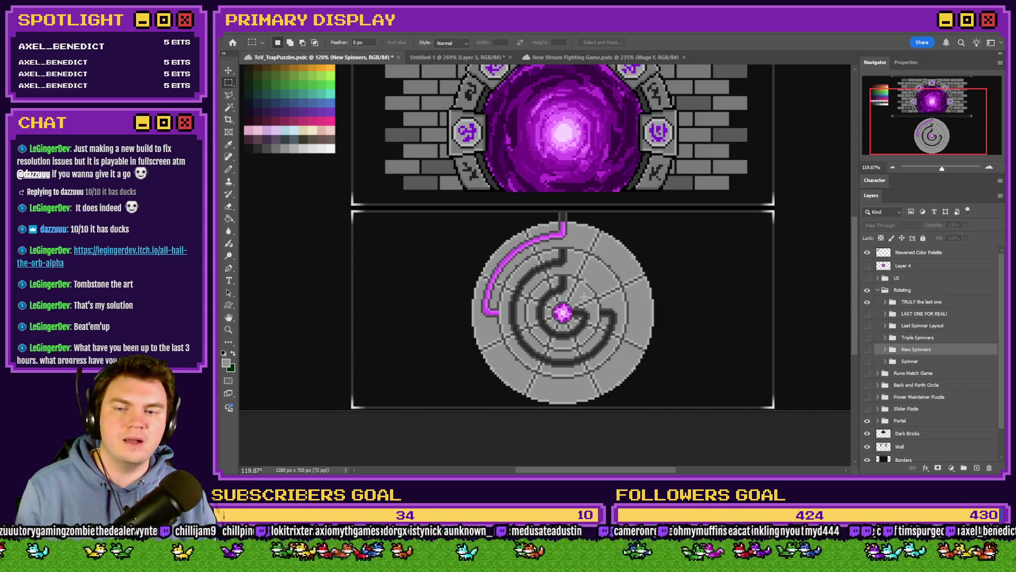
- Start a playtest, pick the gauntlets perk, and turn on switch 0164 PORTALPUZZLE in the F9 debug list
key(alt+Tab)
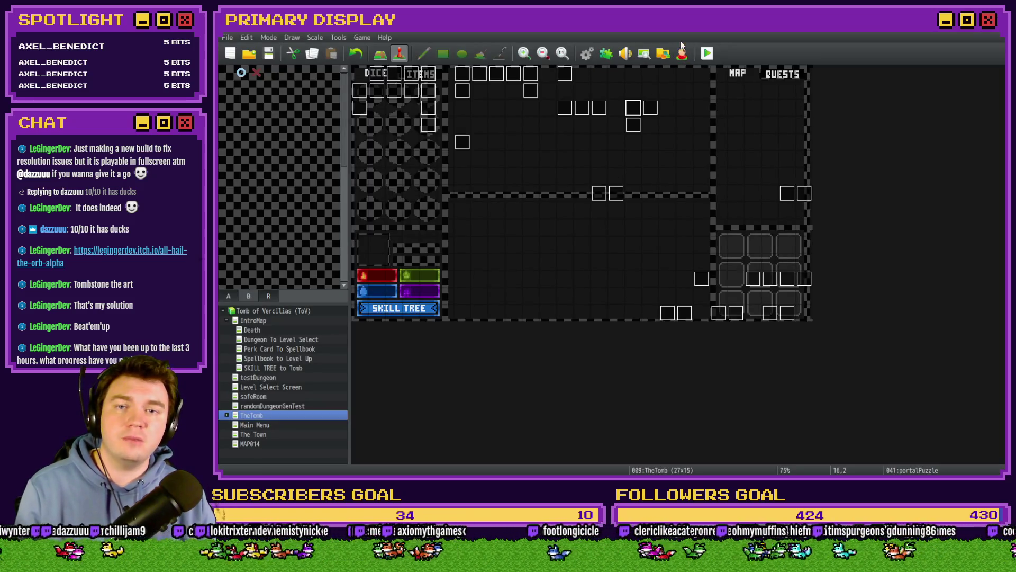
click(708, 53)
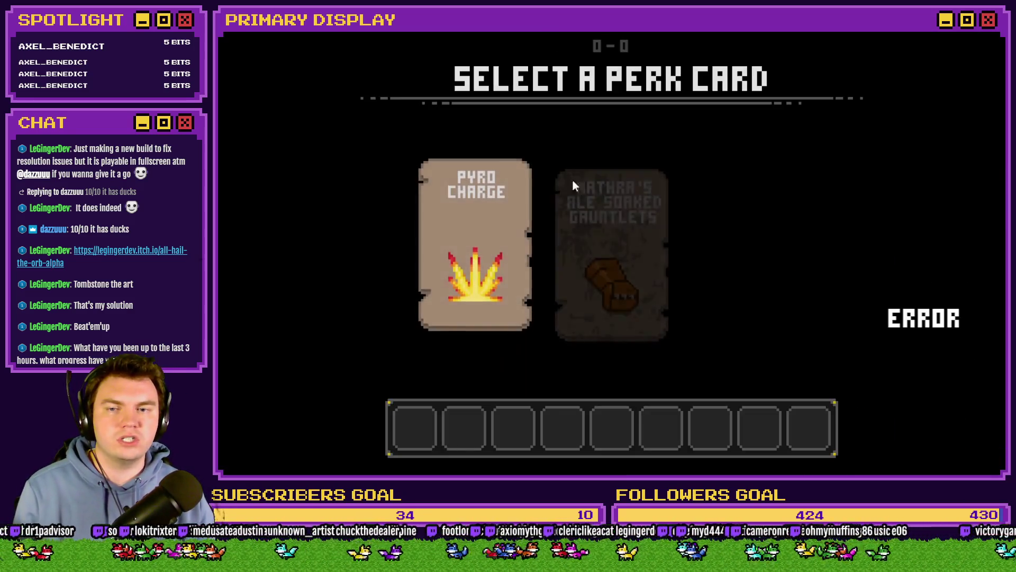
click(611, 196)
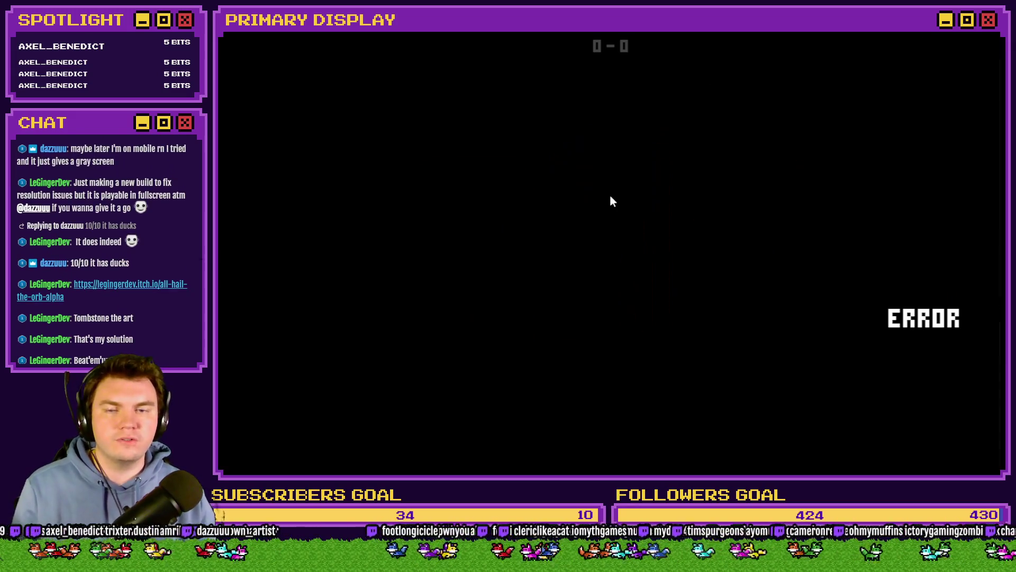
key(F9)
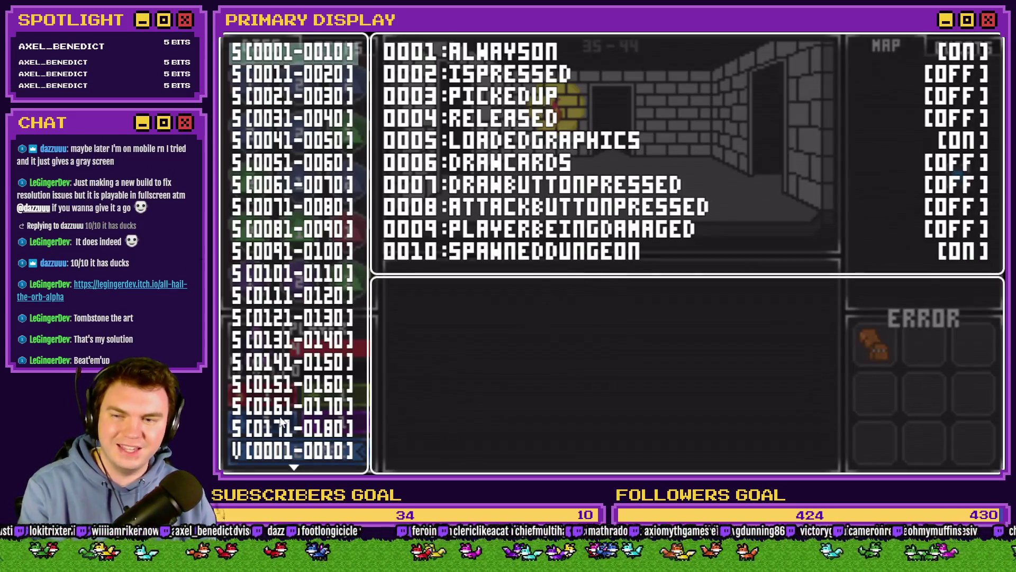
click(288, 405)
key(Return)
key(Down)
key(Down)
key(Down)
key(Return)
key(Escape)
key(Escape)
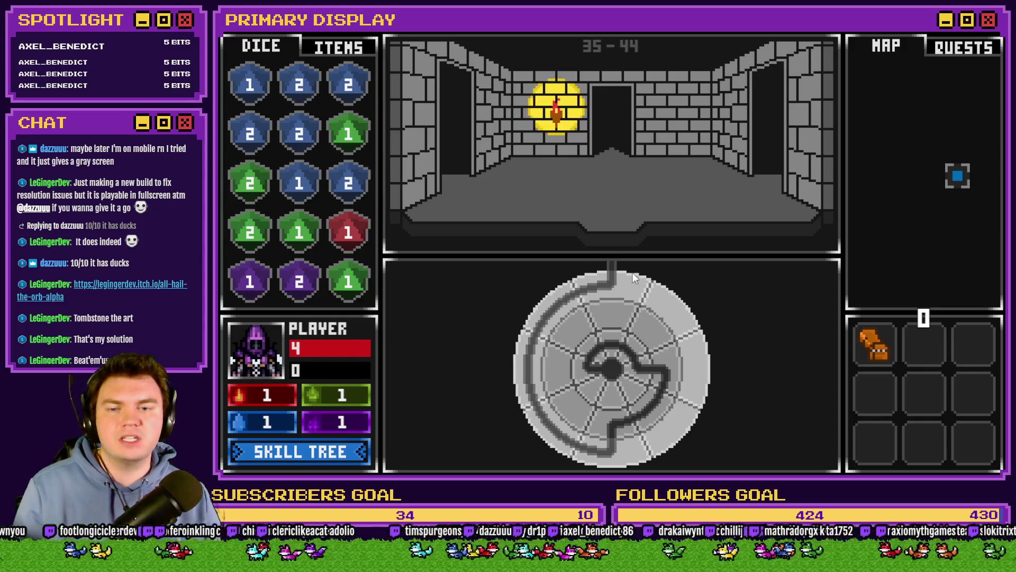
- Rotate the outer, middle and inner dial rings until the outer ring reads 90, then close the test
mouse_move(624, 282)
mouse_down()
mouse_move(659, 300)
mouse_move(557, 287)
mouse_move(629, 281)
mouse_move(682, 336)
mouse_move(620, 444)
mouse_move(534, 379)
mouse_move(585, 293)
mouse_move(562, 310)
mouse_move(581, 298)
mouse_move(497, 303)
mouse_up()
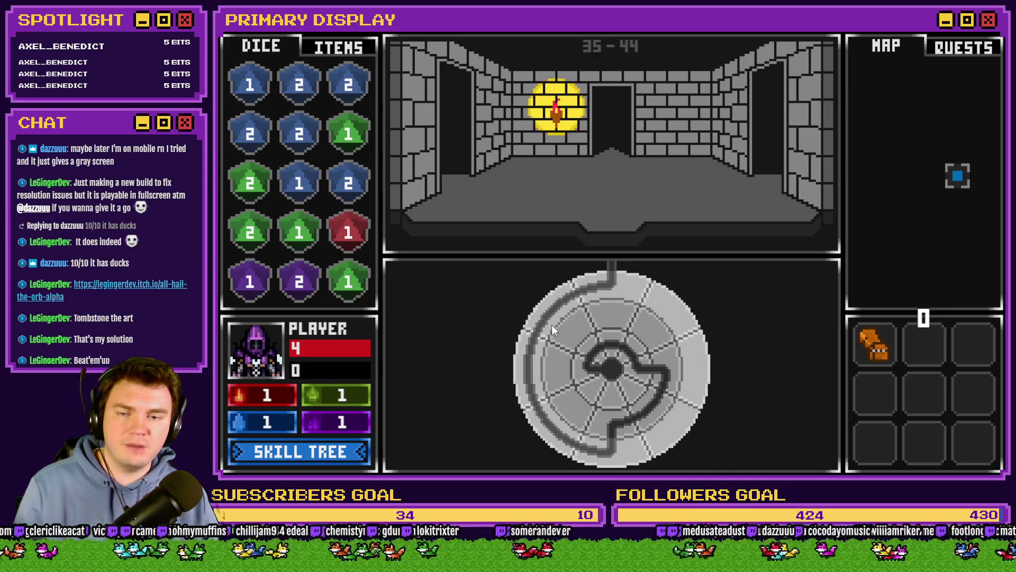
mouse_move(565, 278)
mouse_down()
mouse_move(579, 322)
mouse_move(573, 373)
mouse_move(637, 392)
mouse_move(659, 333)
mouse_move(620, 417)
mouse_move(665, 392)
mouse_move(677, 367)
mouse_up()
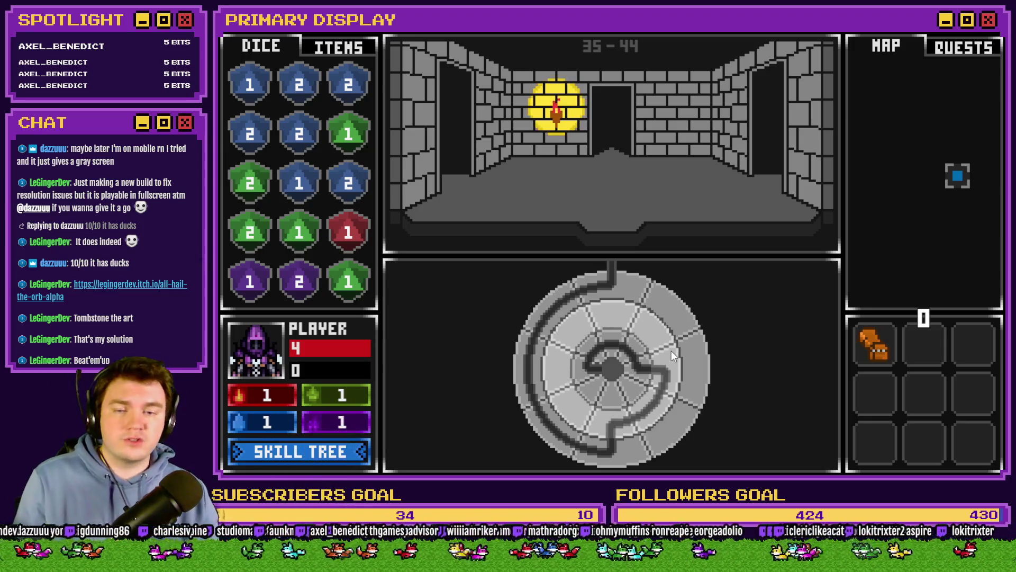
mouse_move(671, 351)
mouse_down()
mouse_move(672, 365)
mouse_move(656, 322)
mouse_move(596, 297)
mouse_move(608, 306)
mouse_up()
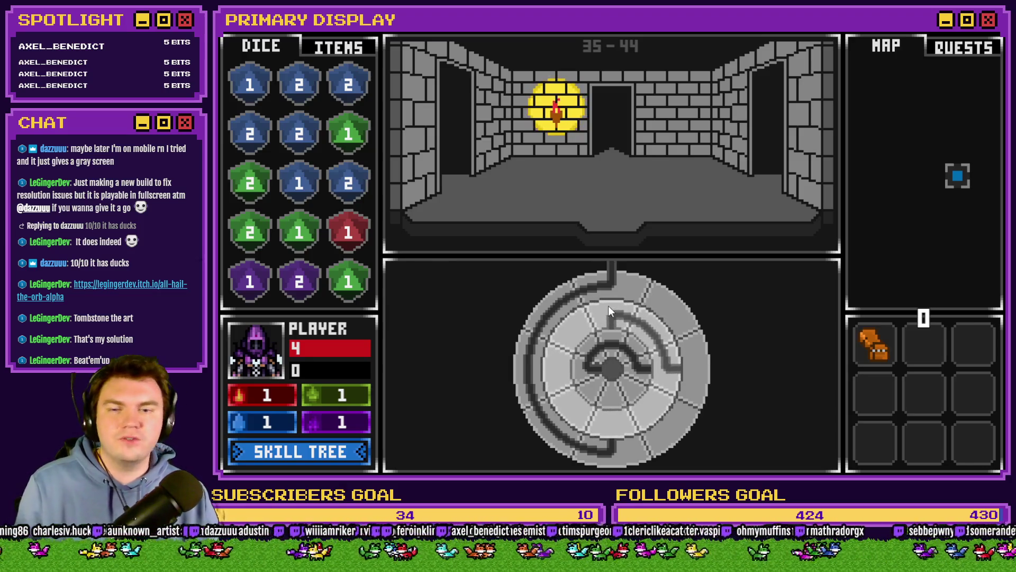
drag(634, 358, 593, 326)
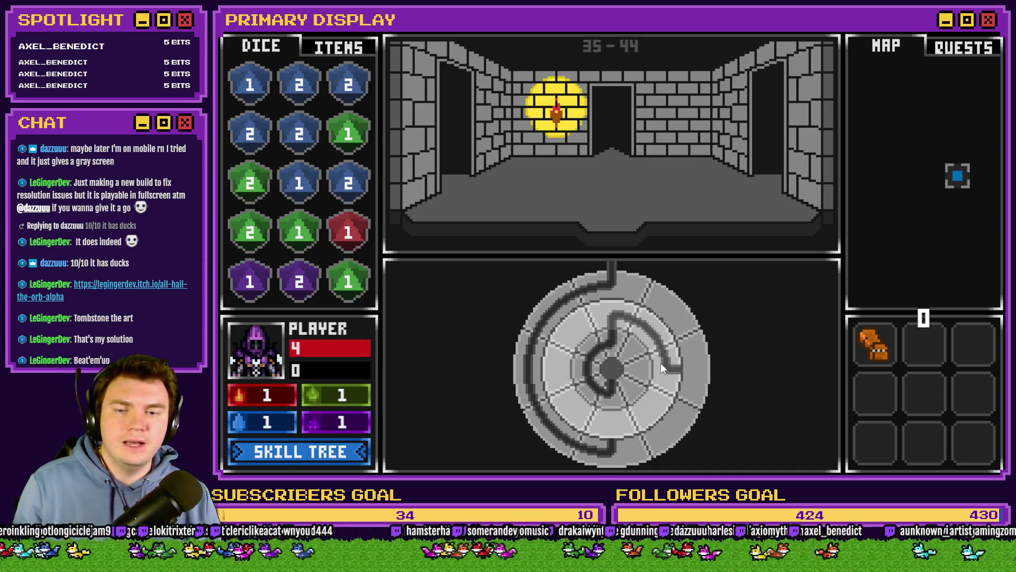
mouse_move(660, 363)
mouse_down()
mouse_move(665, 389)
mouse_move(611, 417)
mouse_up()
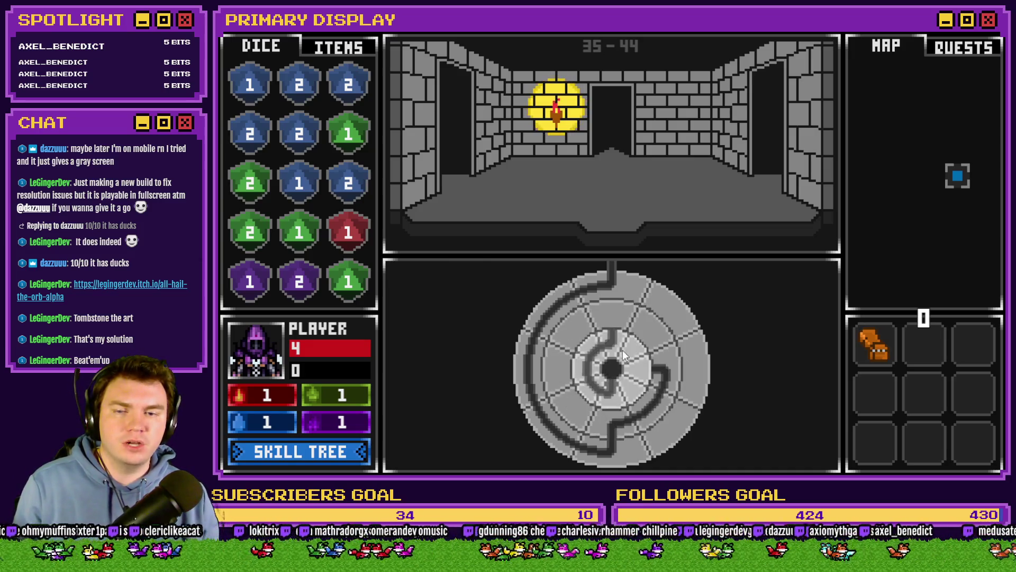
mouse_move(623, 352)
mouse_down()
mouse_move(649, 376)
mouse_move(608, 369)
mouse_move(639, 369)
mouse_up()
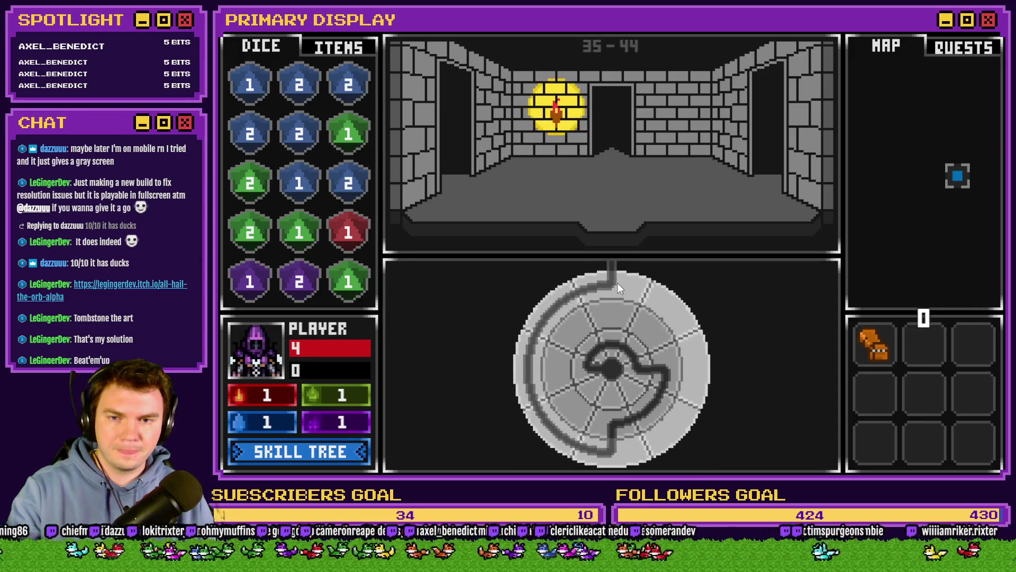
mouse_move(618, 282)
mouse_down()
mouse_move(660, 293)
mouse_move(607, 278)
mouse_move(689, 314)
mouse_move(695, 365)
mouse_up()
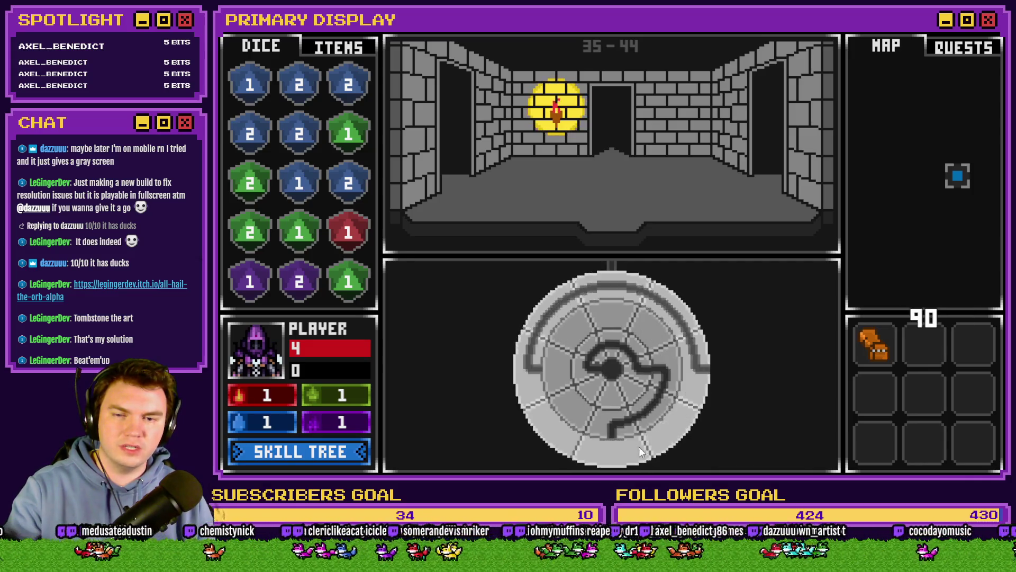
click(986, 29)
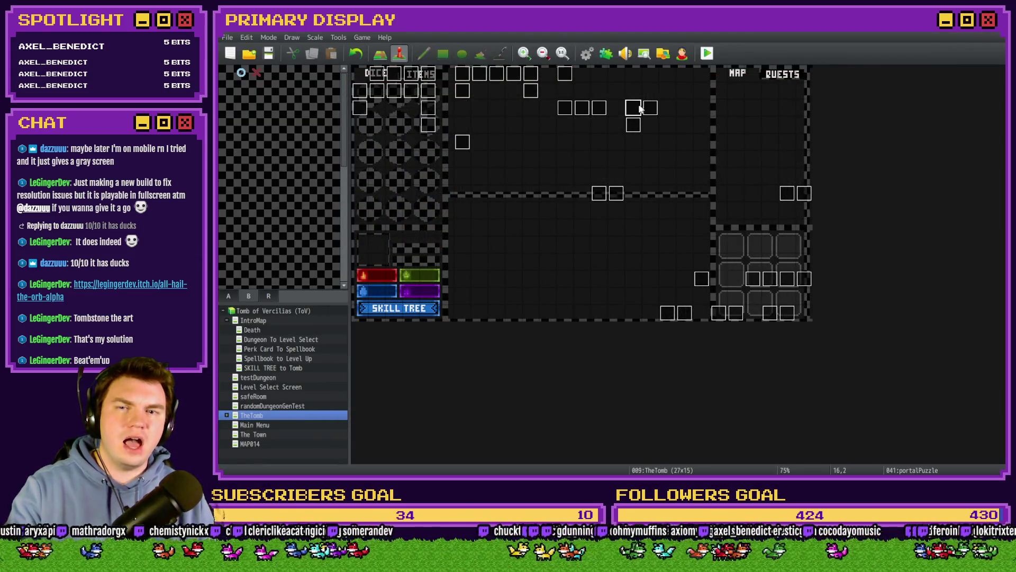
- Open the portalPuzzle event and inspect the 90-degree branch's script condition without changing it
double_click(640, 108)
scroll(684, 213, down, 10)
click(698, 243)
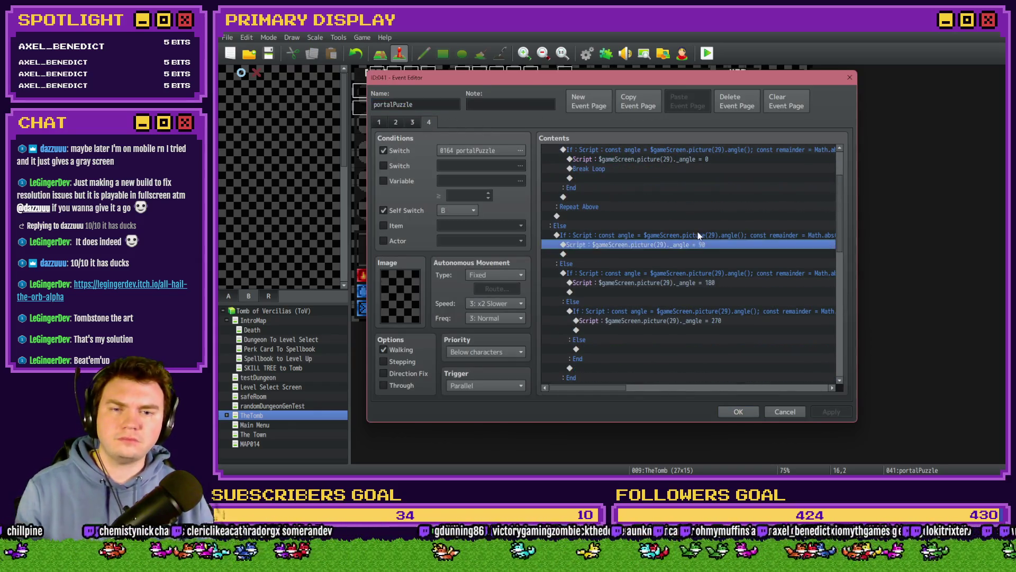
double_click(698, 236)
click(746, 311)
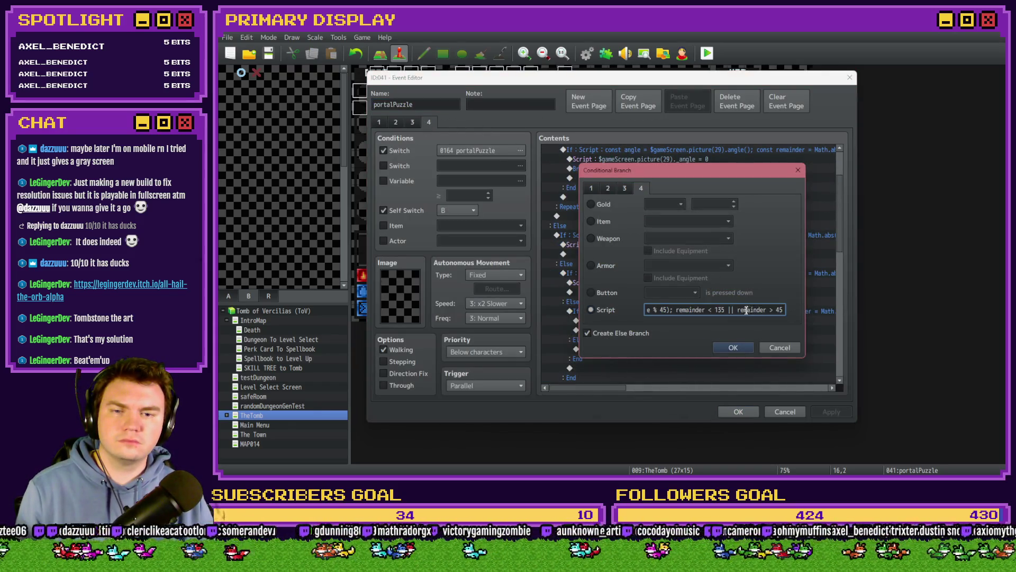
drag(659, 310, 645, 310)
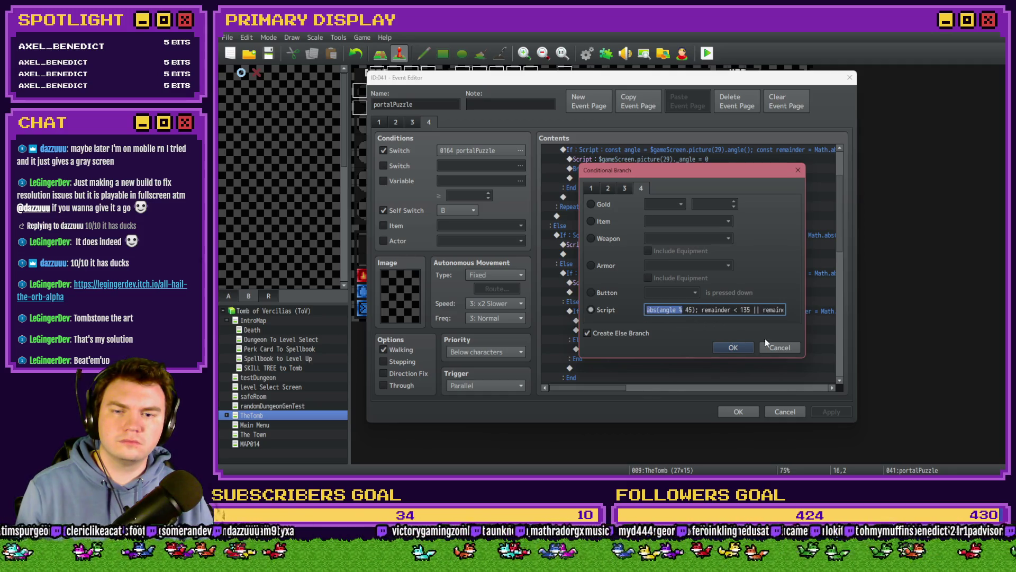
click(771, 347)
- Change the 90-degree branch script's modulus from 45 to 360
click(688, 363)
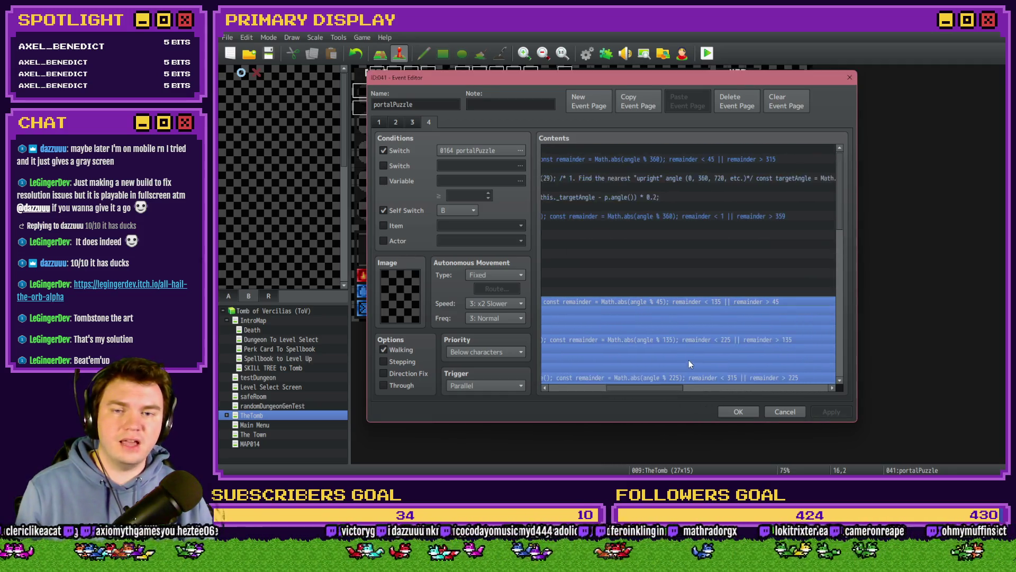
double_click(689, 361)
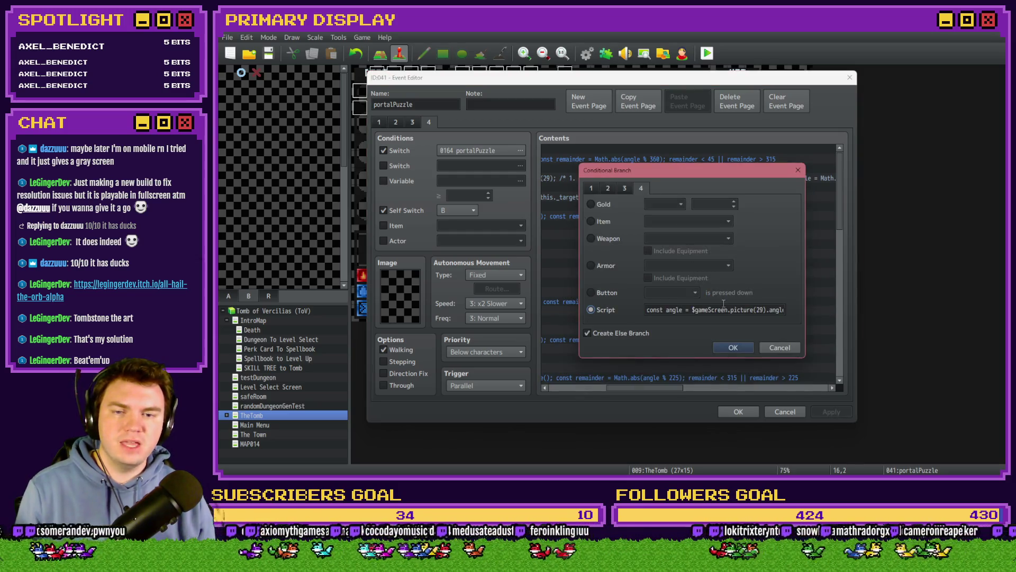
click(724, 310)
key(End)
double_click(663, 309)
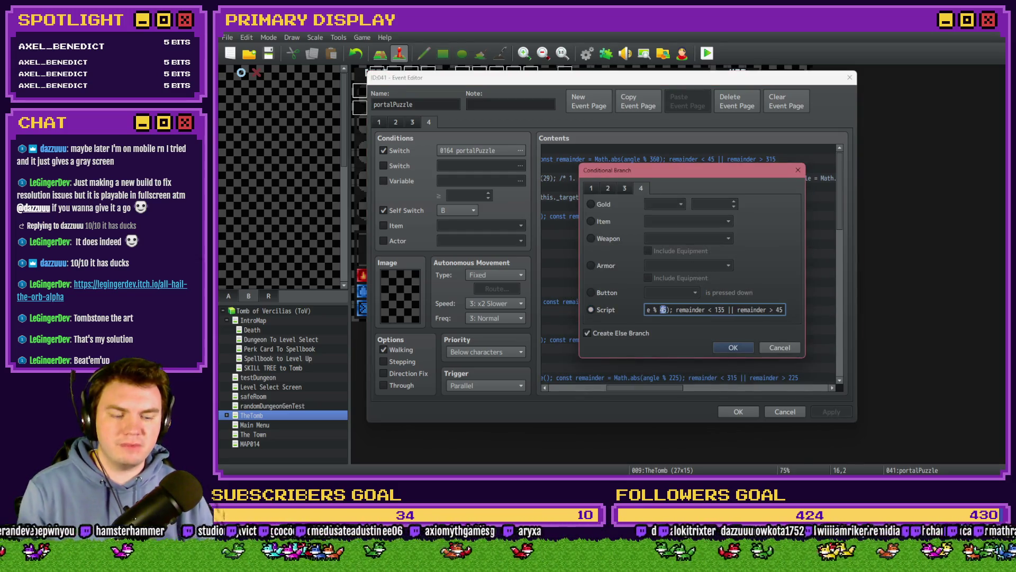
text(360)
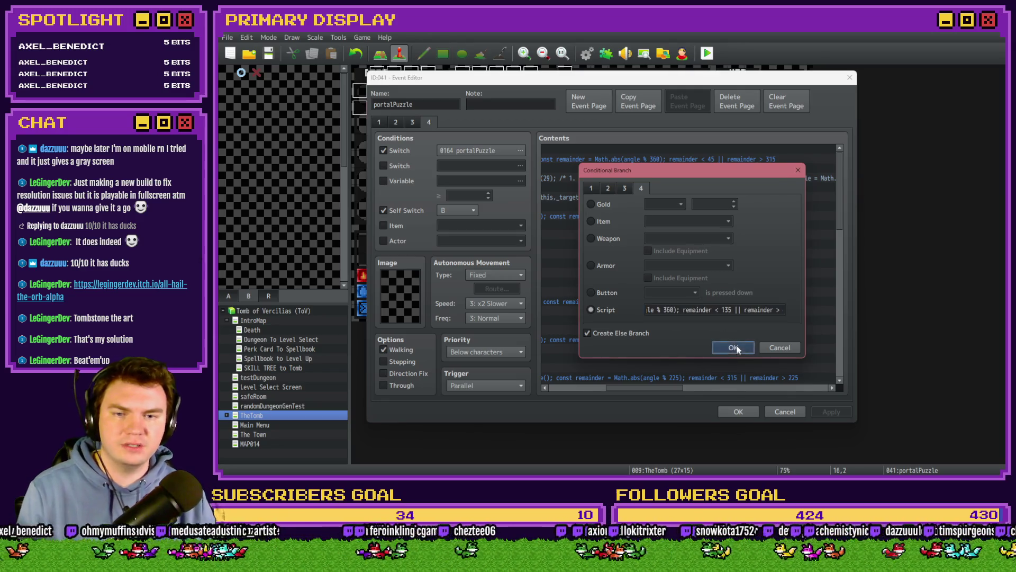
click(733, 347)
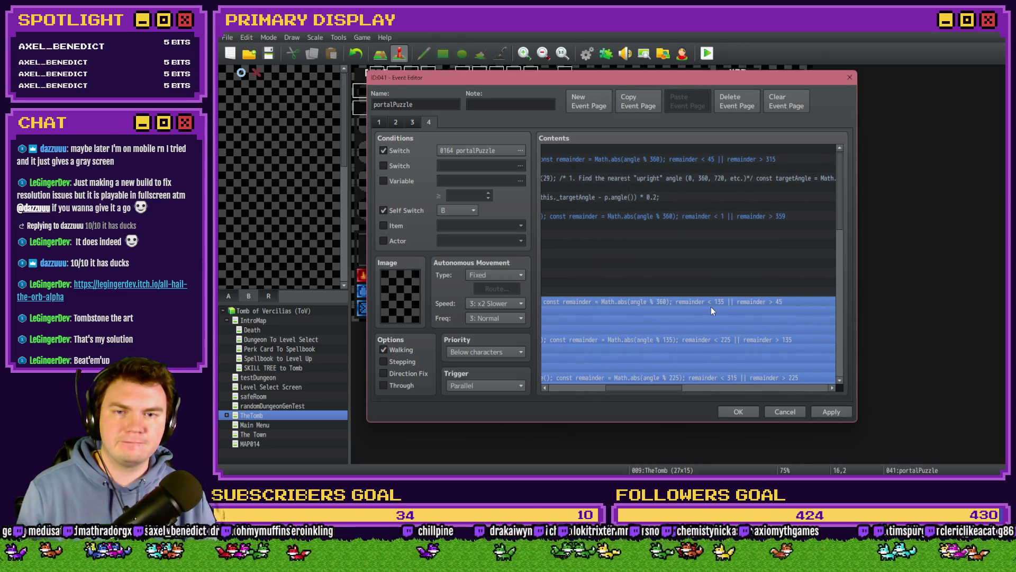
- Edit the 180-degree branch script so it takes the angle modulo 360
mouse_move(668, 386)
mouse_down()
mouse_move(596, 391)
mouse_move(678, 390)
mouse_move(663, 386)
mouse_up()
double_click(671, 338)
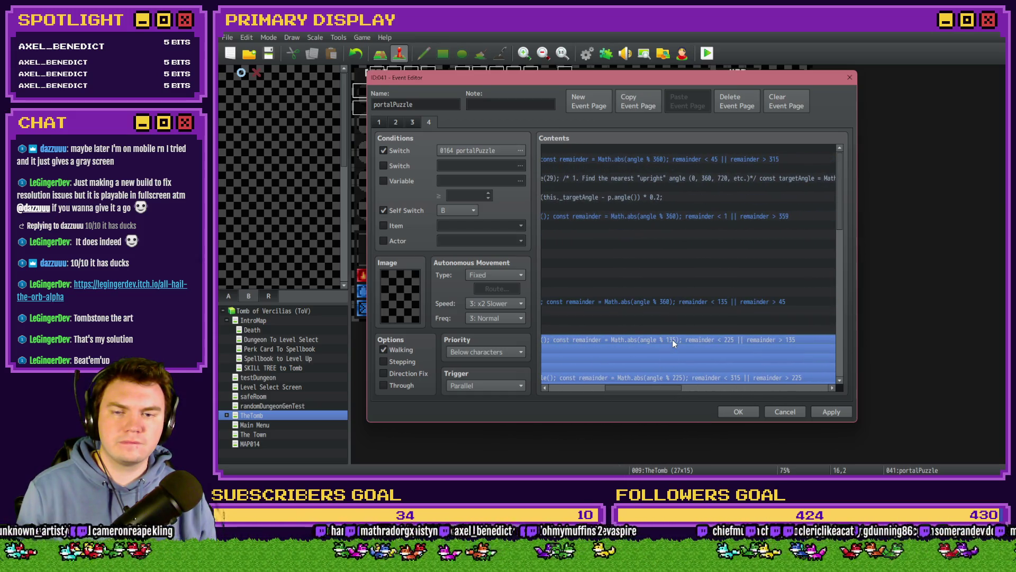
mouse_move(677, 315)
mouse_down()
mouse_move(798, 311)
mouse_move(713, 313)
mouse_up()
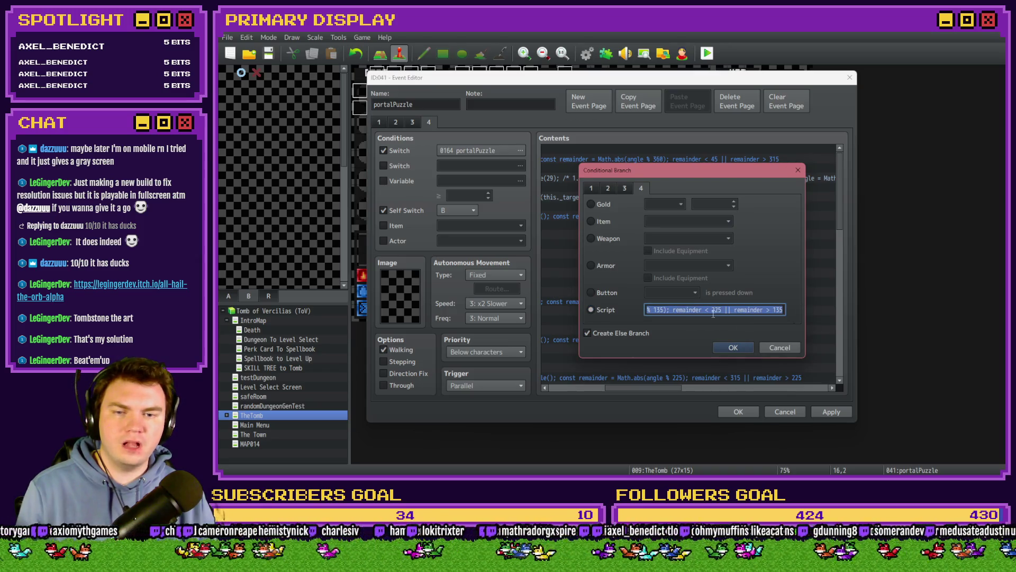
click(733, 347)
- Set the 270-degree branch modulus to 360, keep the event changes, then save and start a playtest
scroll(732, 357, down, 2)
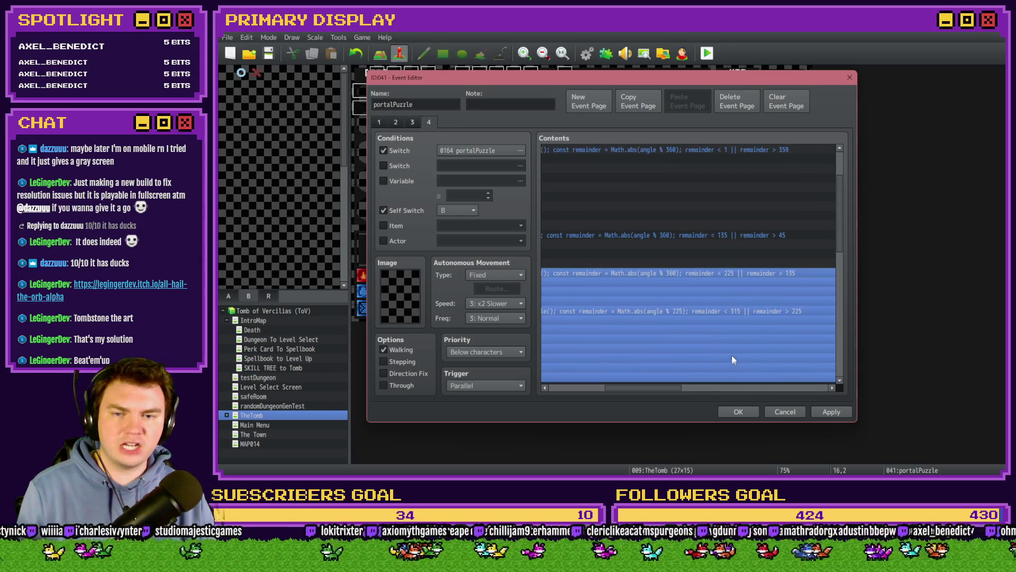
double_click(685, 311)
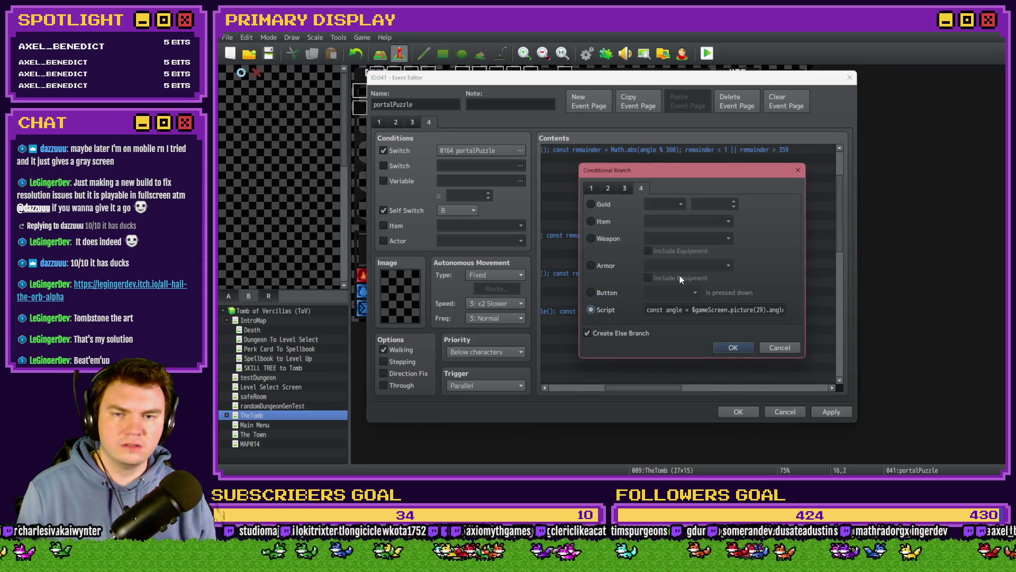
click(728, 311)
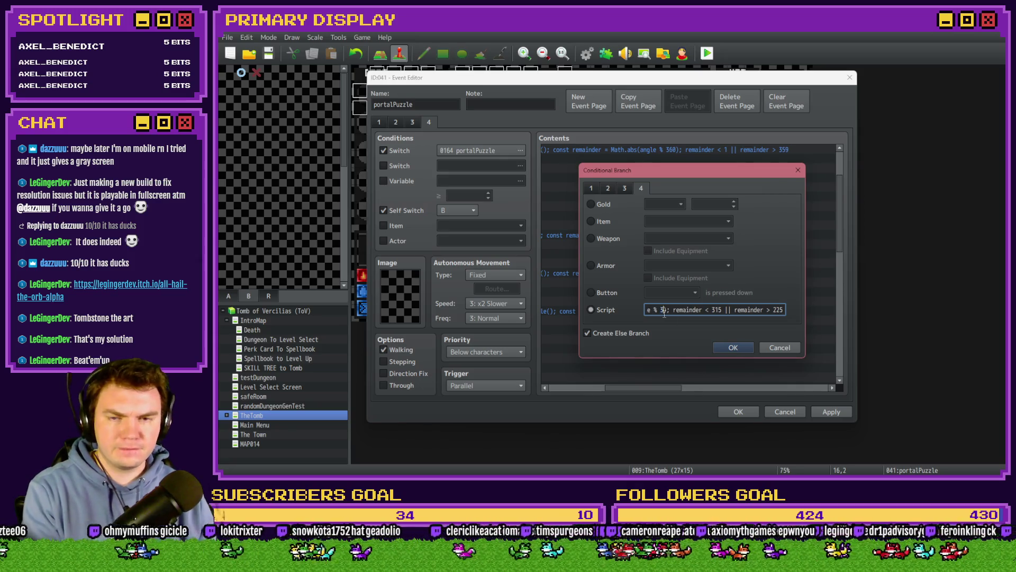
text(60)
click(733, 348)
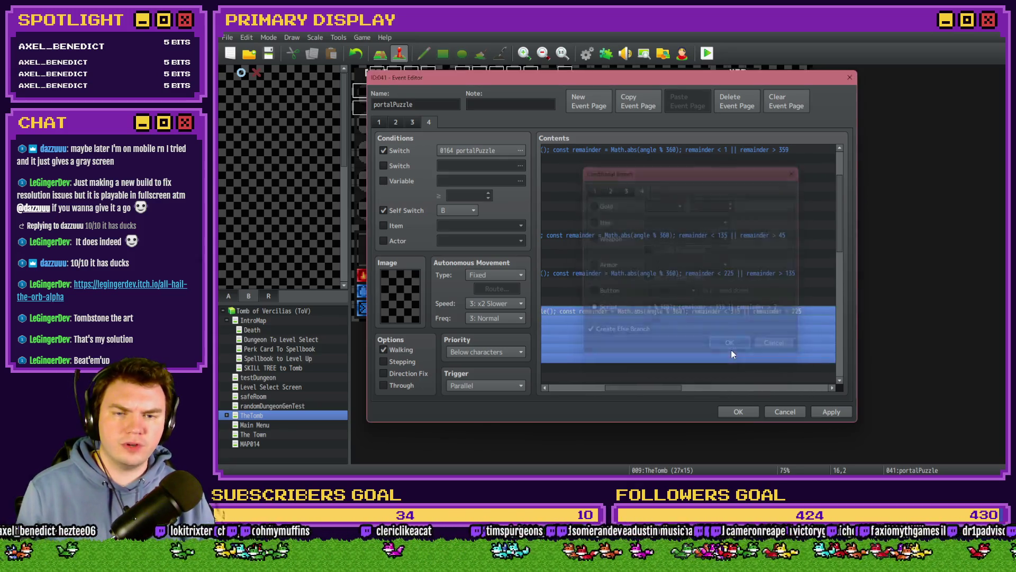
mouse_move(675, 388)
mouse_down()
mouse_move(696, 388)
mouse_move(622, 388)
mouse_up()
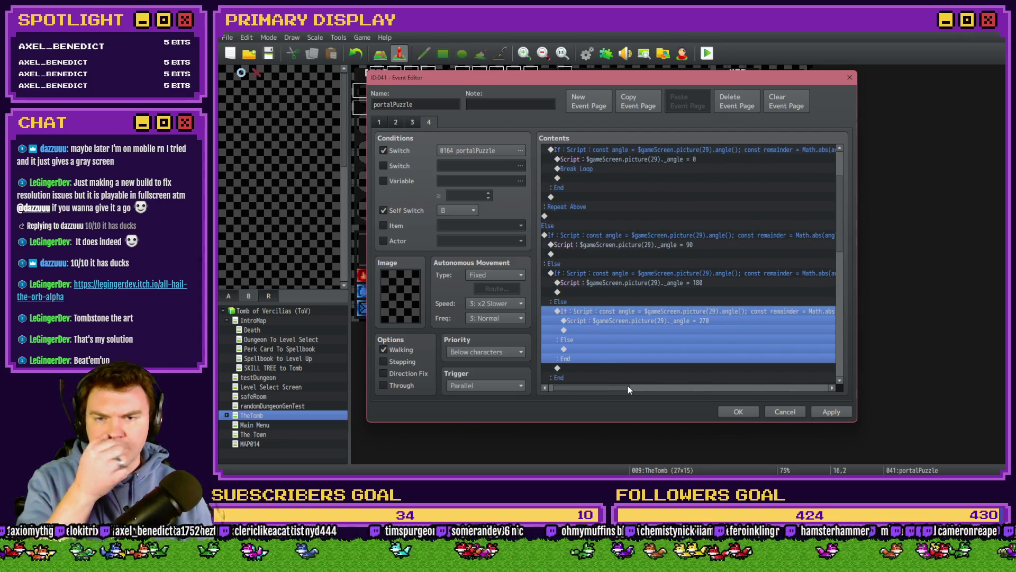
click(737, 411)
click(710, 58)
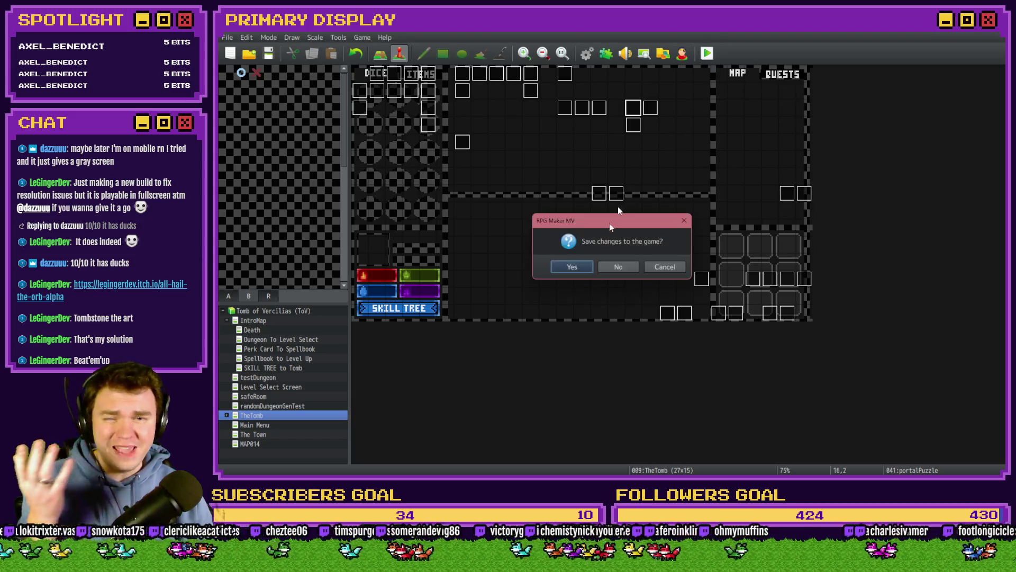
click(585, 265)
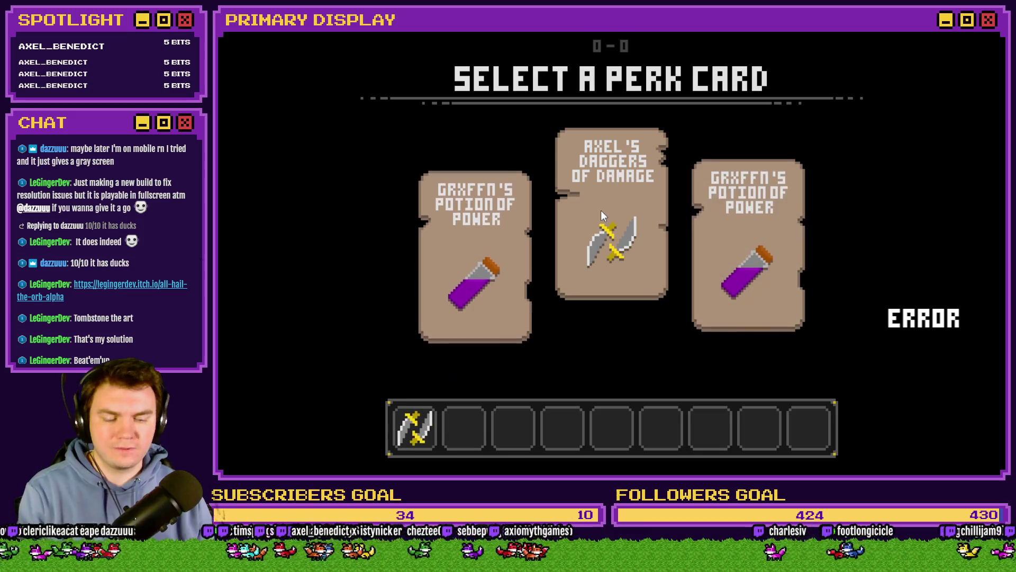
- Turn on switch 0164 PORTALPUZZLE from the F9 debug menu, rotate the maze dial, then close the playtest
key(F9)
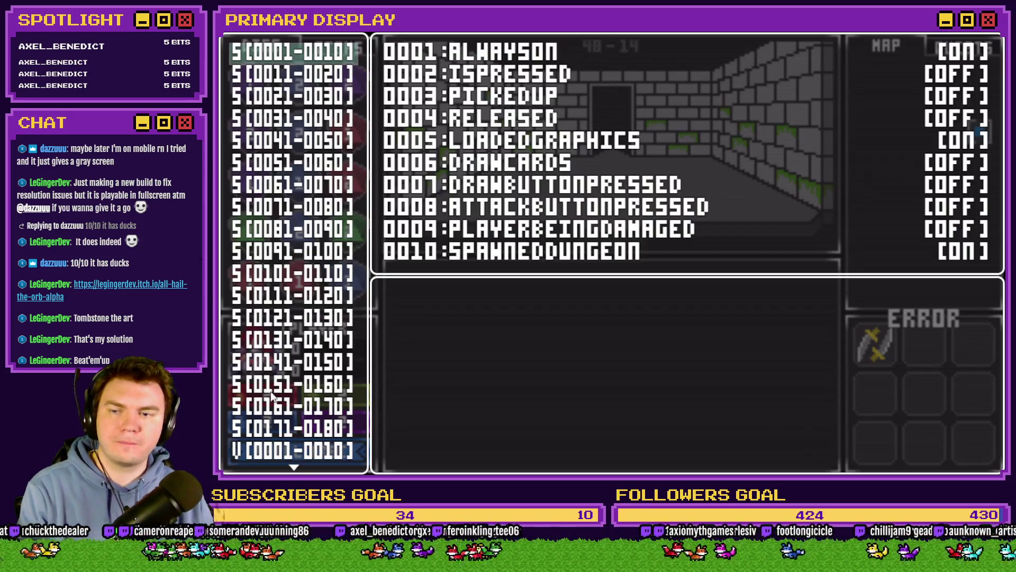
click(268, 405)
key(Down)
key(Down)
key(Down)
key(Return)
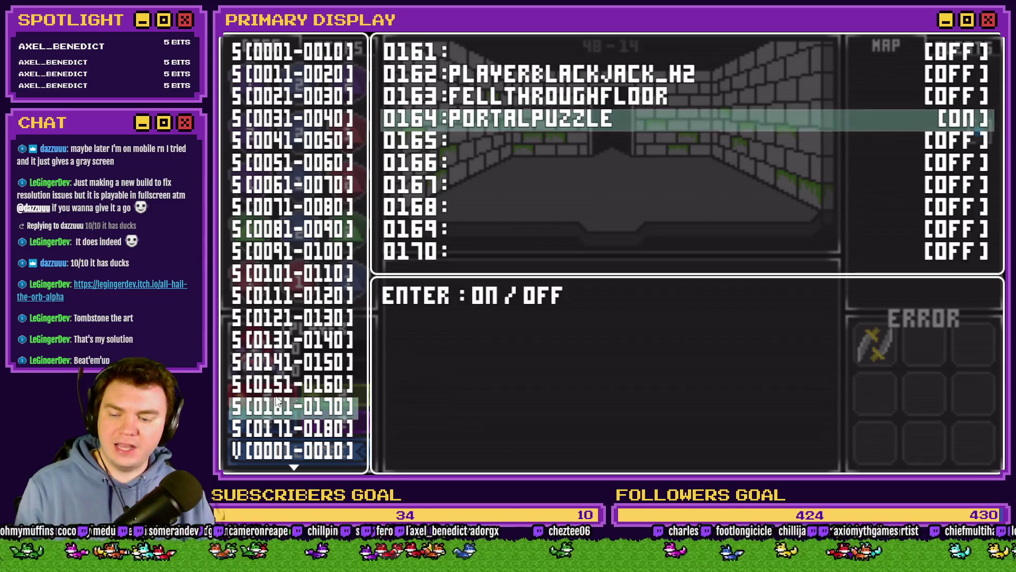
key(F9)
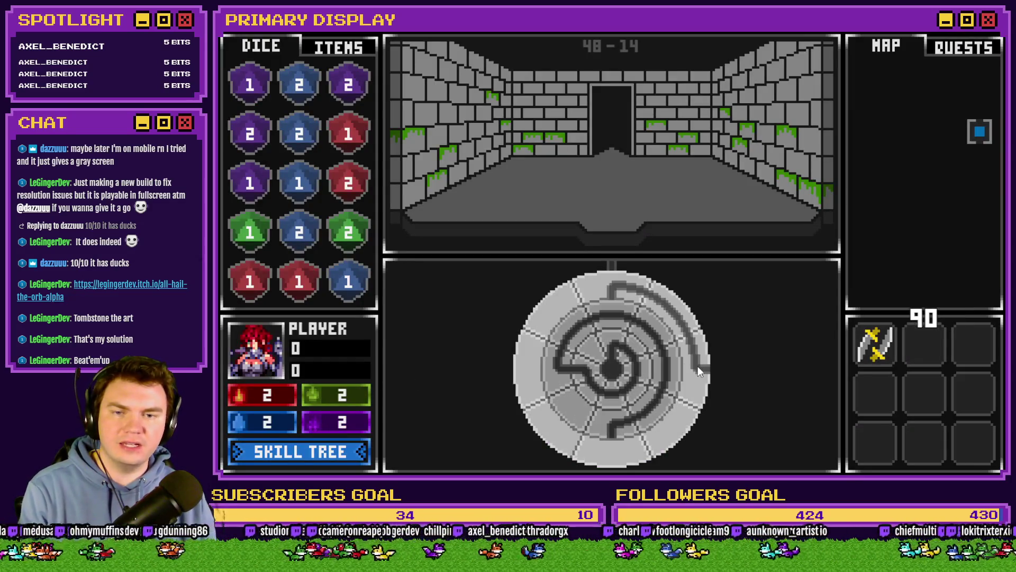
mouse_move(697, 366)
mouse_down()
mouse_move(699, 340)
mouse_move(672, 437)
mouse_move(619, 450)
mouse_move(696, 369)
mouse_move(666, 424)
mouse_move(646, 430)
mouse_move(686, 349)
mouse_move(575, 288)
mouse_move(624, 284)
mouse_move(541, 310)
mouse_move(528, 395)
mouse_move(642, 313)
mouse_move(697, 367)
mouse_move(669, 434)
mouse_up()
click(931, 56)
- Review the dial-snap branch scripts on page 4 of the portalPuzzle event, then switch to the itch.io page
double_click(633, 107)
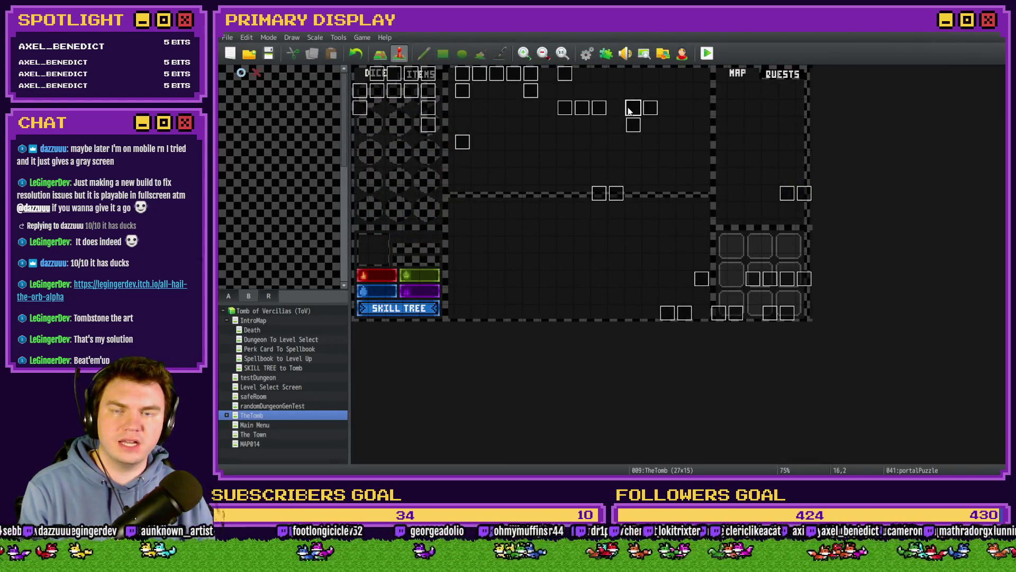
click(429, 121)
scroll(665, 289, up, 3)
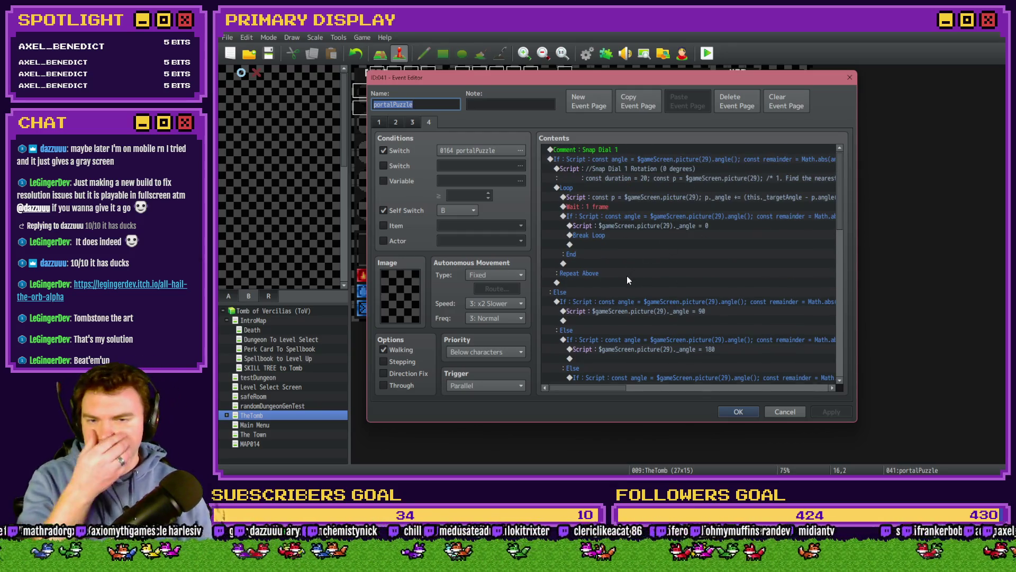
scroll(633, 379, down, 2)
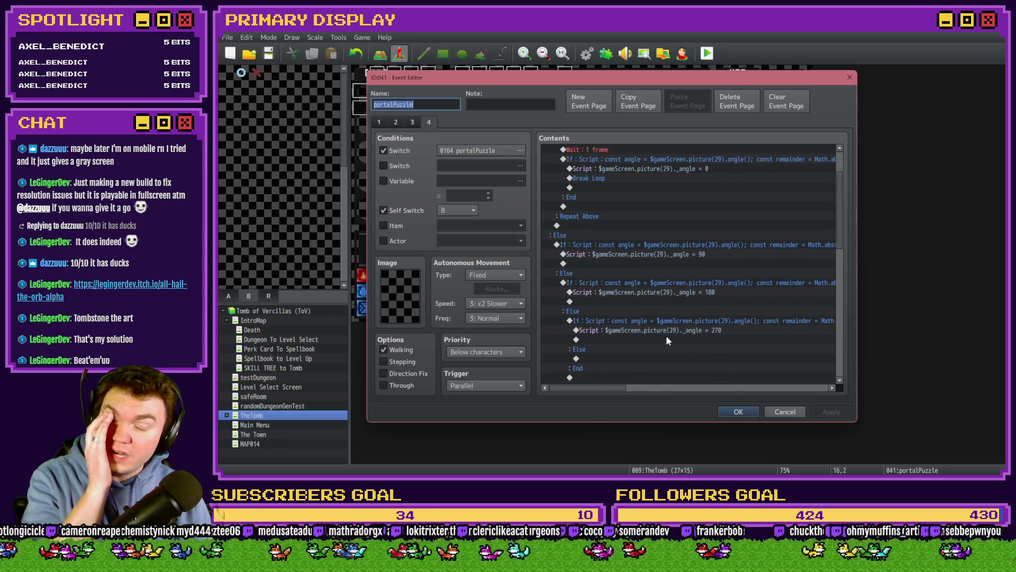
drag(598, 389, 654, 390)
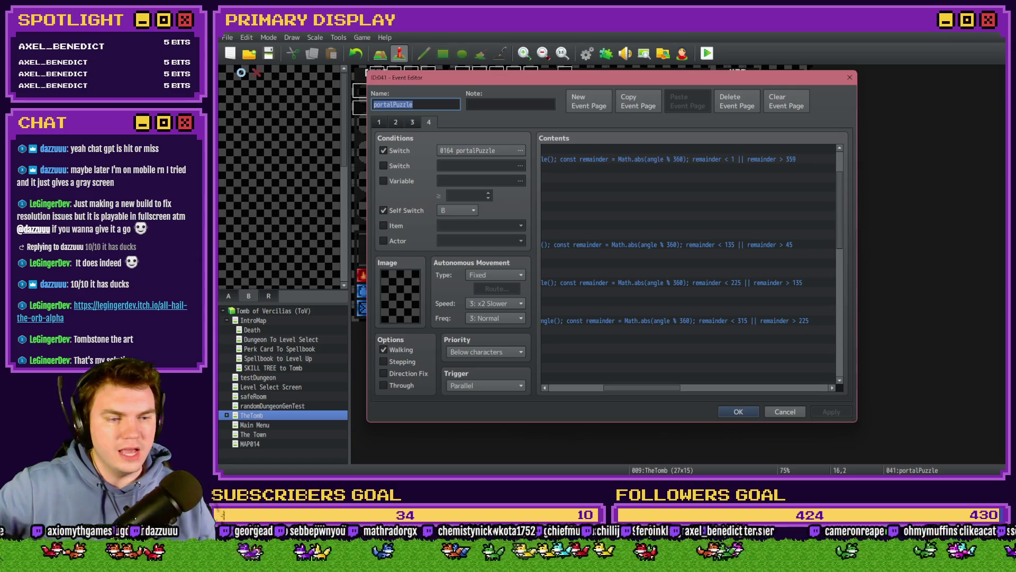
key(alt+Tab)
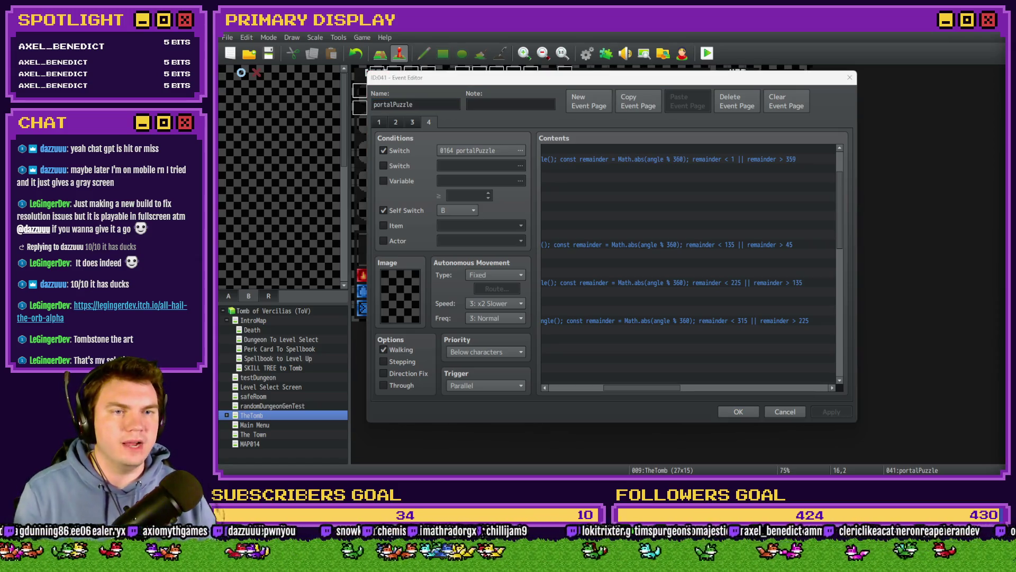
key(alt+Tab)
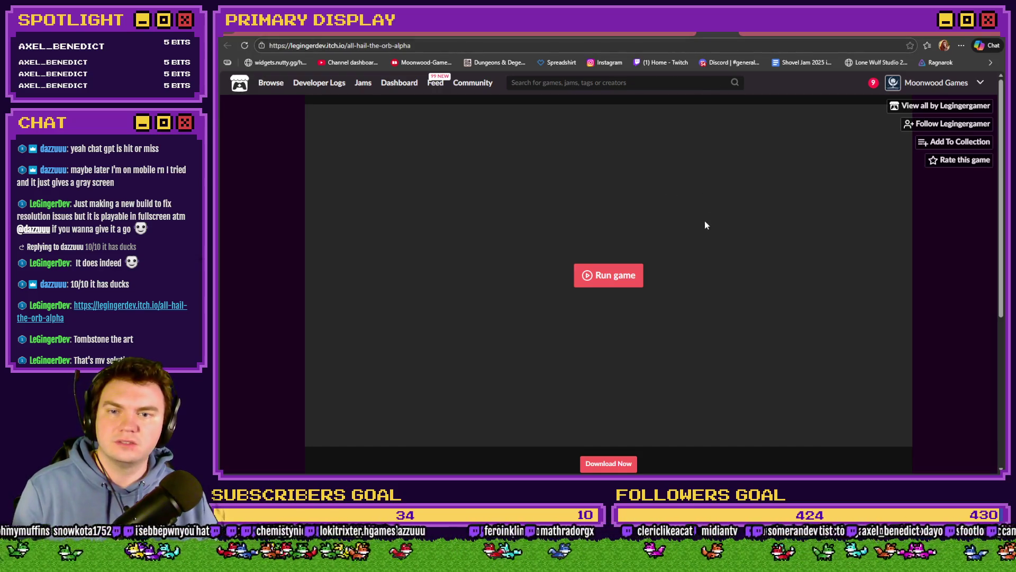
- Run the all-hail-the-orb-alpha web build and follow the game's developer
click(617, 280)
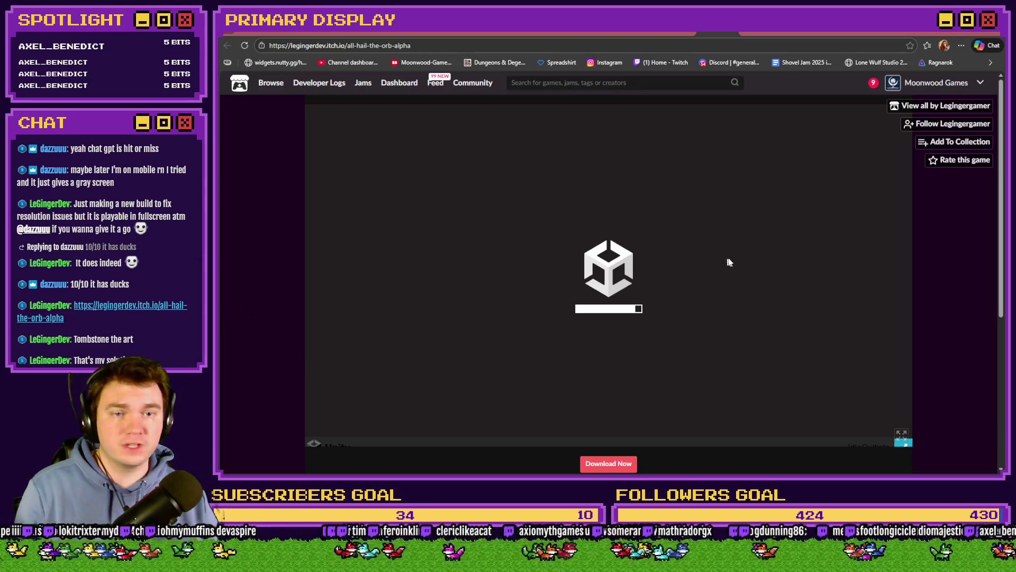
click(958, 125)
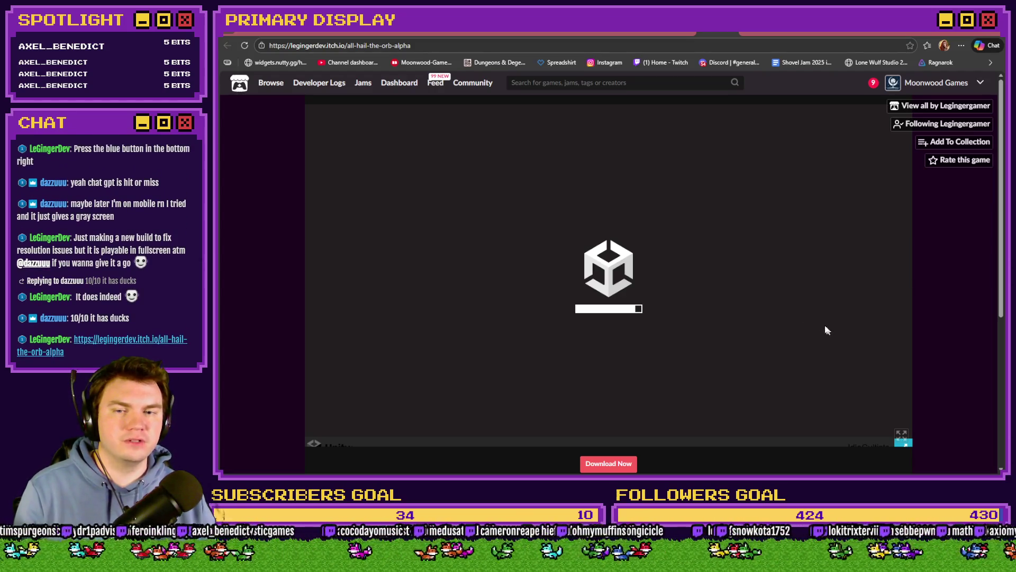
scroll(954, 294, down, 2)
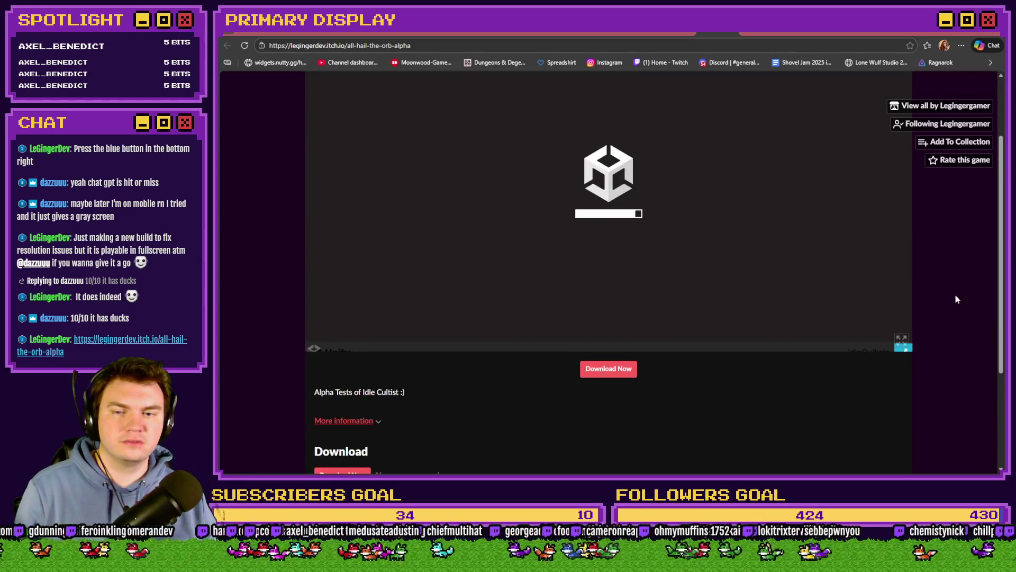